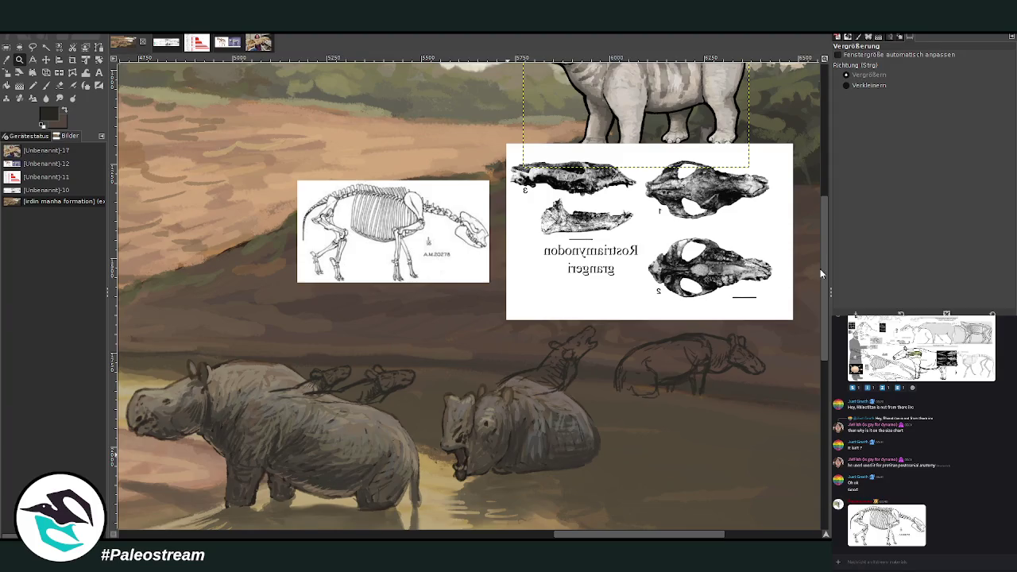
- Undo the accidental Move-tool nudge of the sketch layer
key(m)
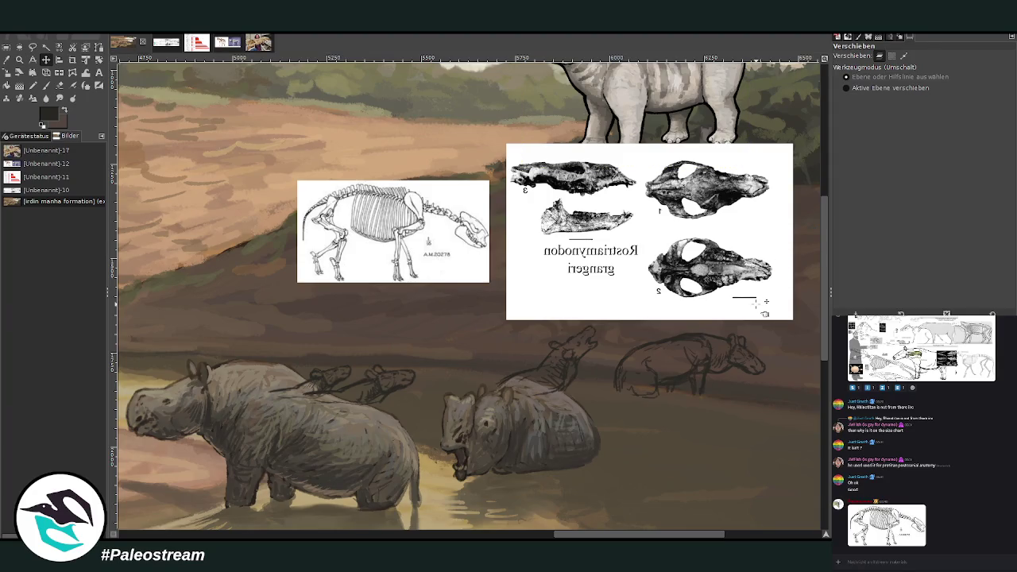
key(z)
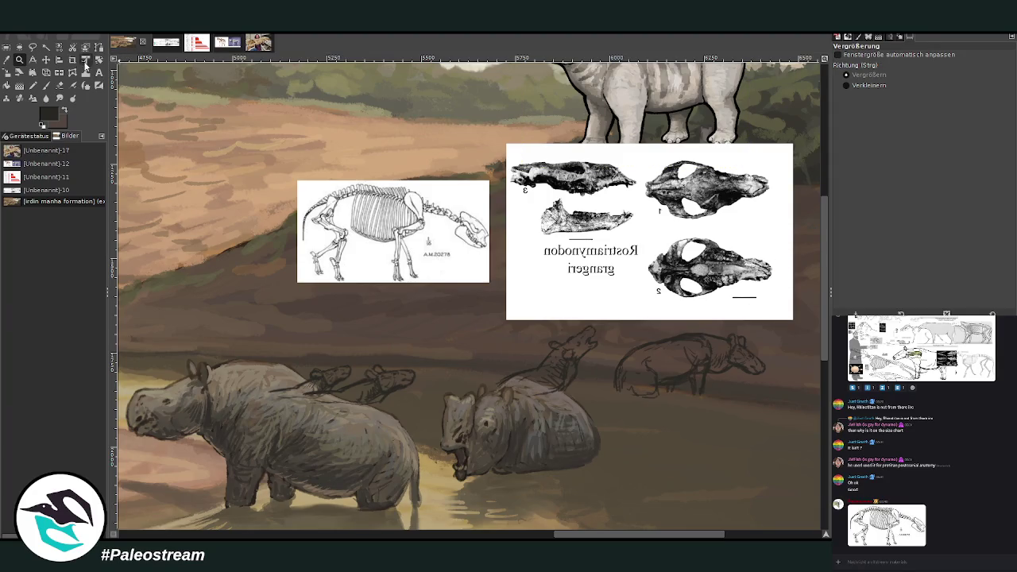
drag(569, 537, 581, 537)
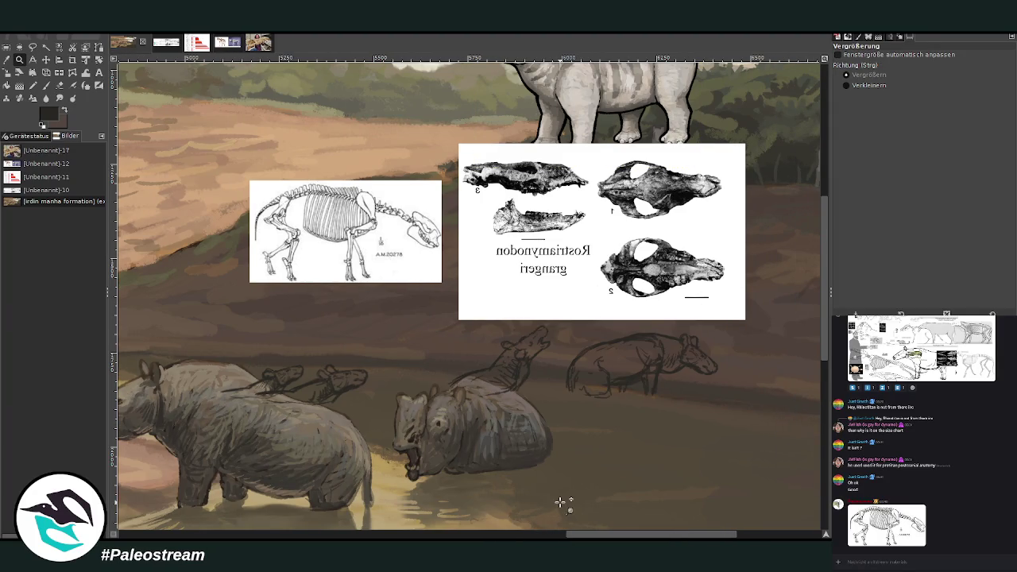
click(46, 61)
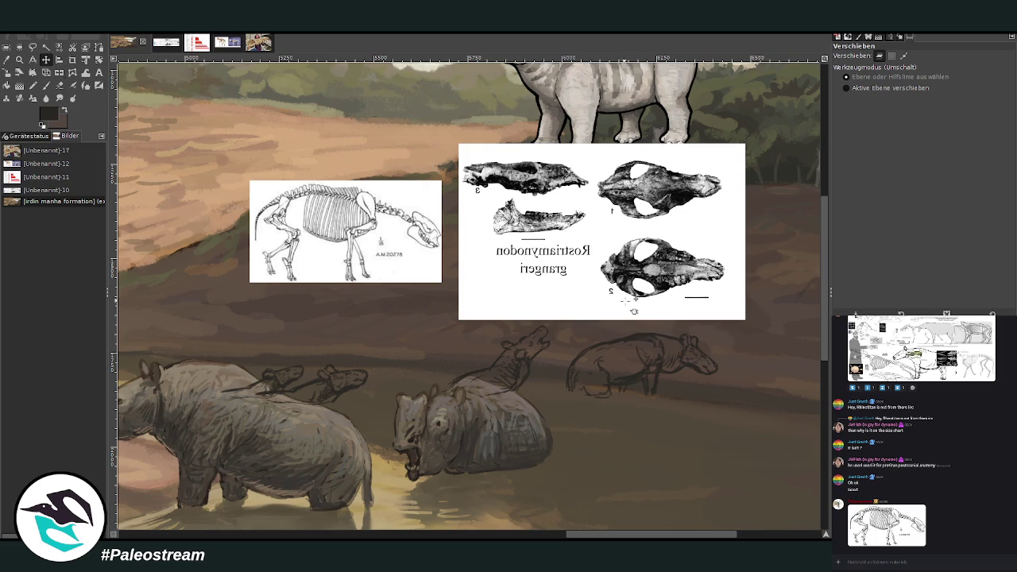
drag(639, 336, 652, 342)
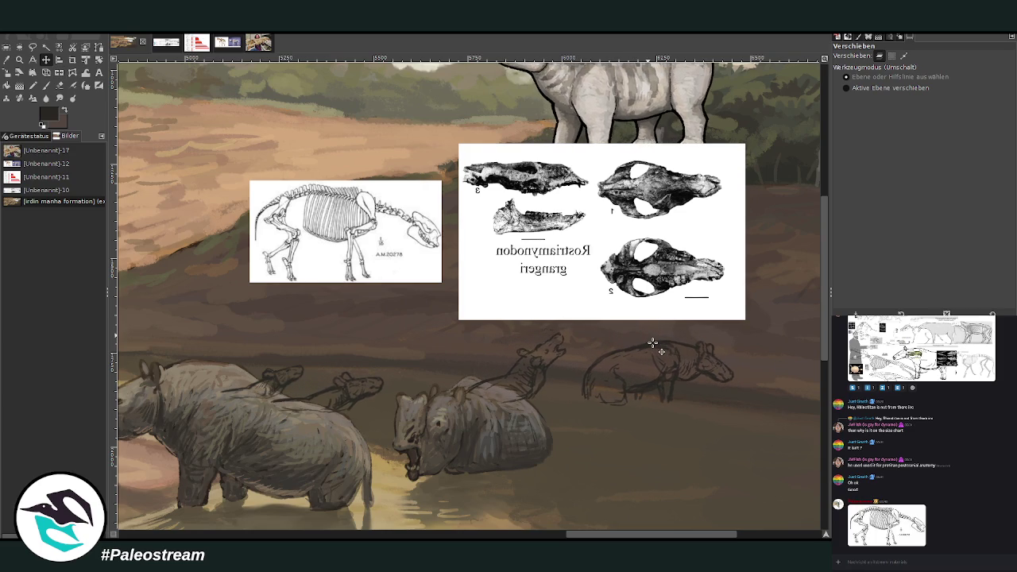
key(ctrl+z)
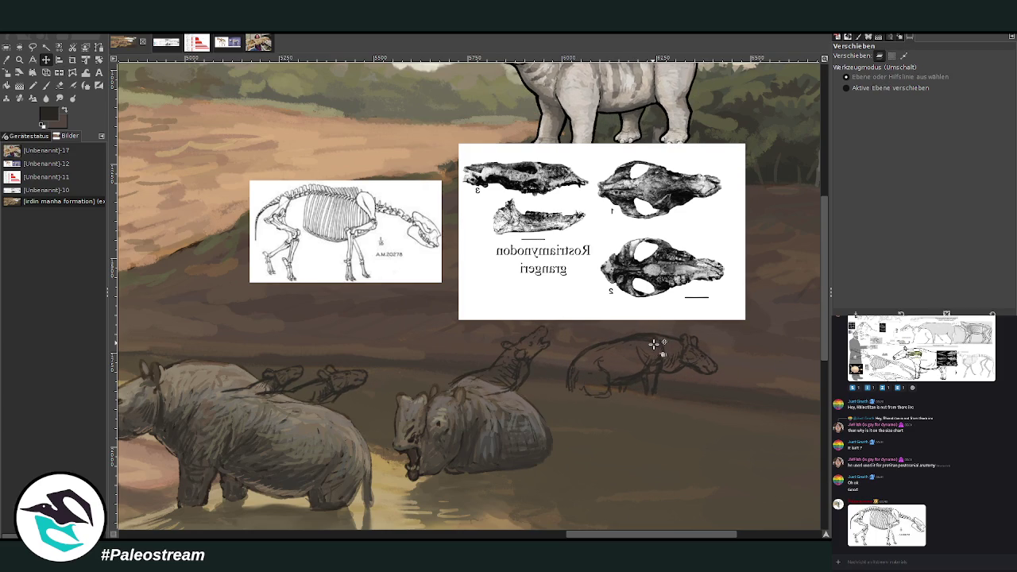
- Erase the pale striped animal with the Eraser at sizes 269 and 490
click(59, 85)
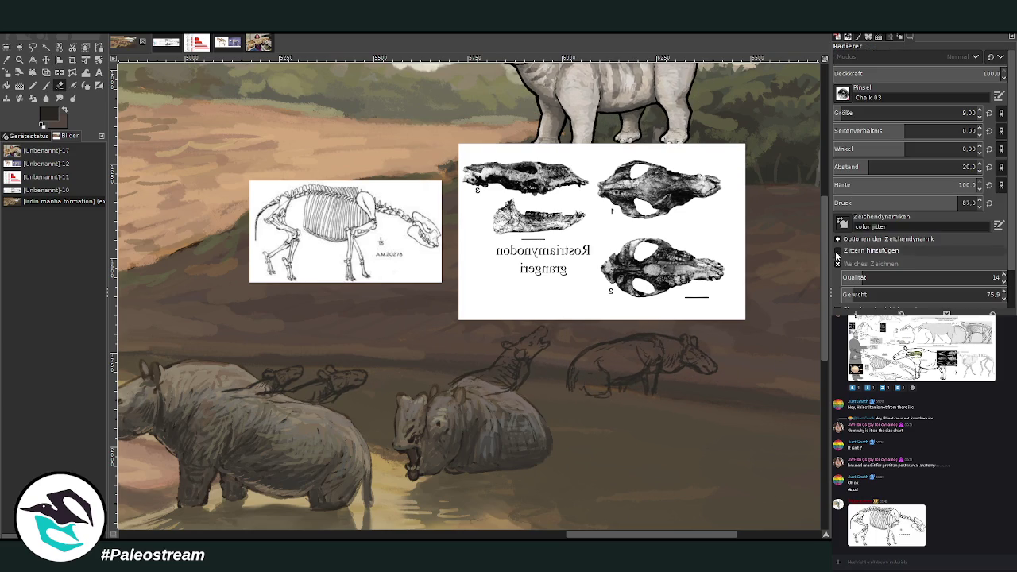
drag(829, 253, 827, 203)
click(899, 111)
drag(477, 143, 609, 228)
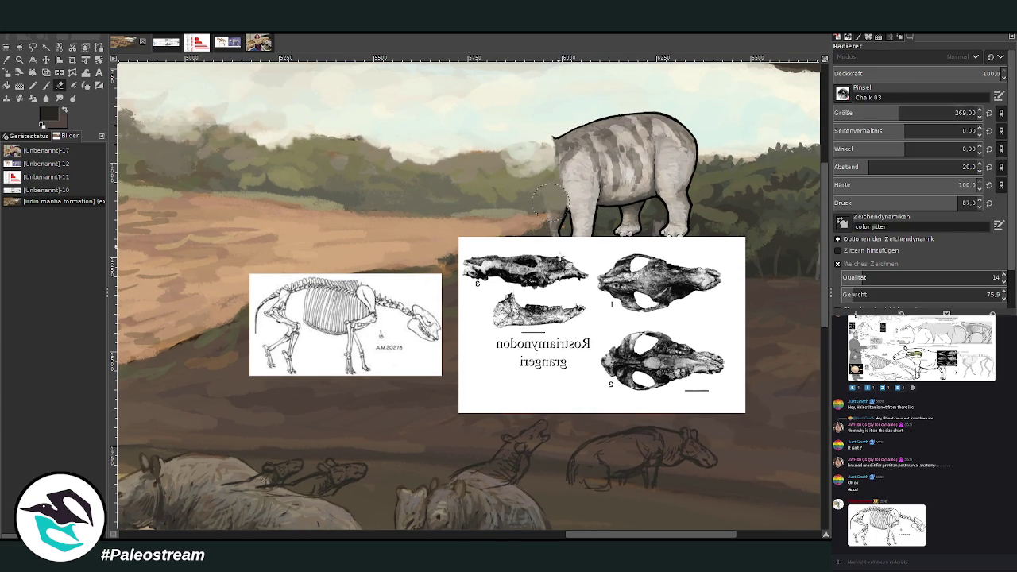
mouse_move(597, 131)
mouse_down()
mouse_move(661, 125)
mouse_move(683, 239)
mouse_up()
click(927, 112)
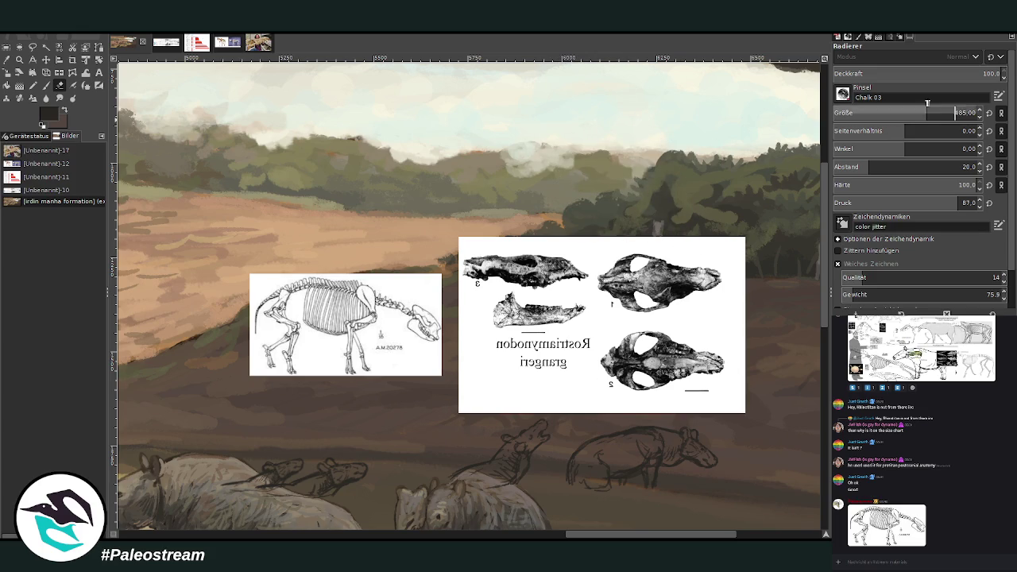
scroll(347, 295, down, 3)
- Nudge the tapir sketch layers right and down onto the rhino's back
key(z)
drag(296, 206, 537, 402)
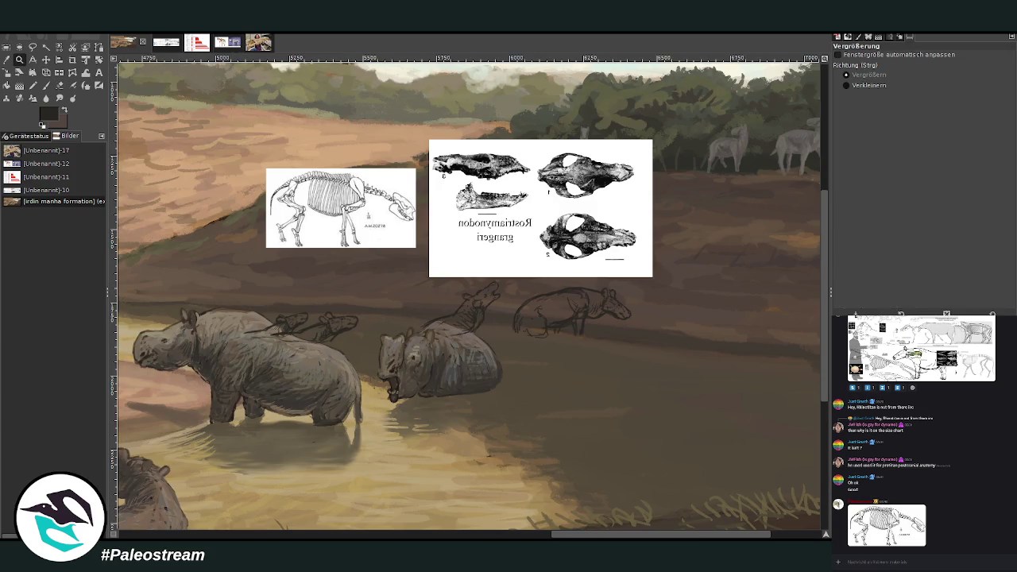
click(45, 59)
drag(574, 284, 592, 296)
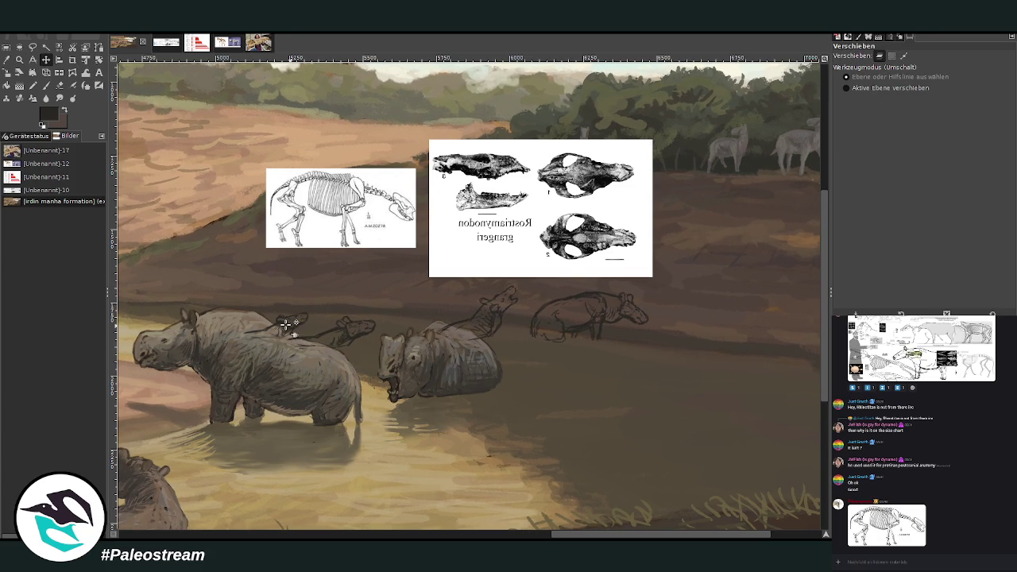
drag(286, 319, 295, 325)
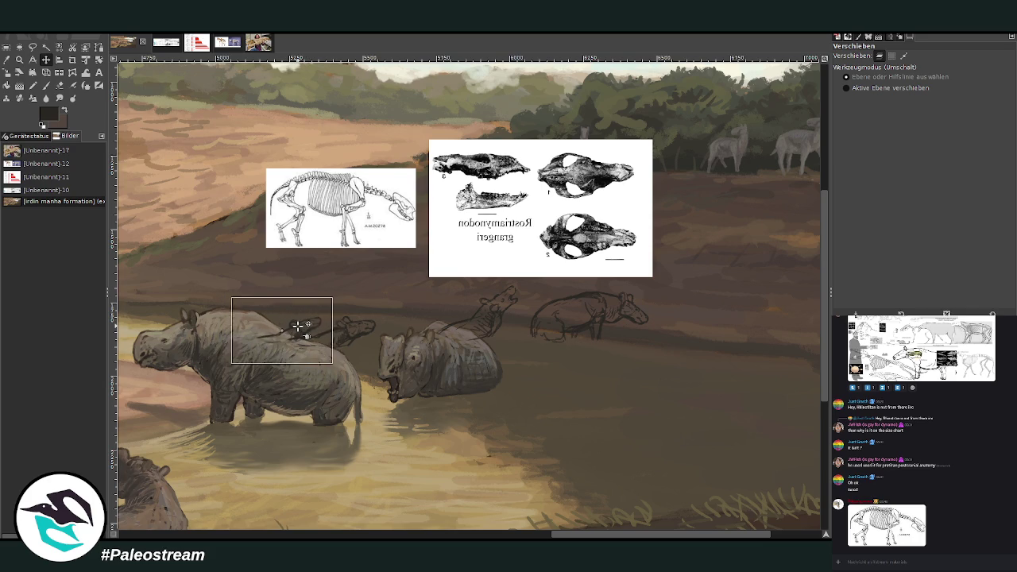
drag(295, 325, 295, 325)
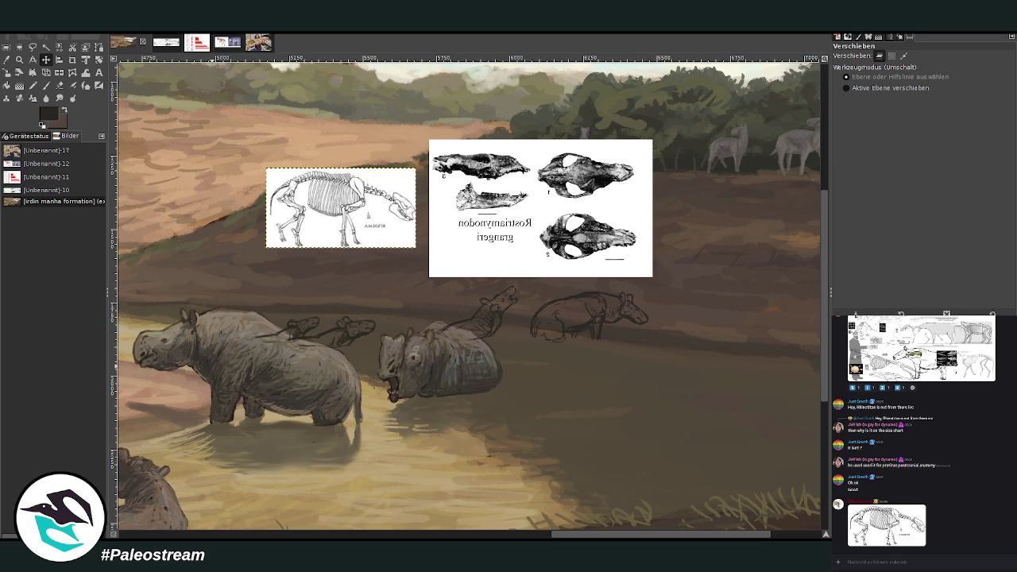
- Hide the skull and skeleton reference images, keeping the tapir sketch visible
click(238, 334)
key(ctrl+z)
key(ctrl+z)
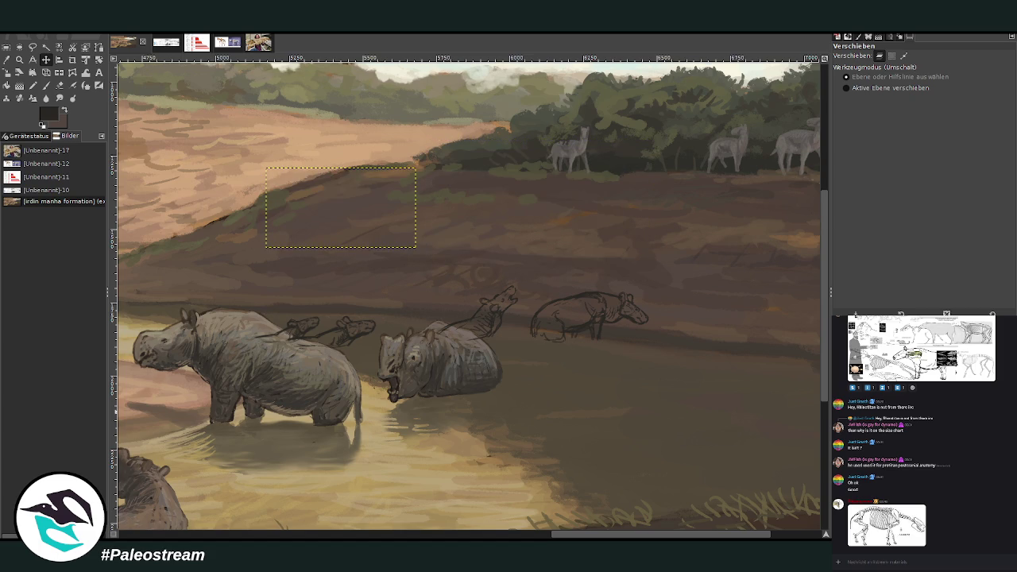
key(ctrl+z)
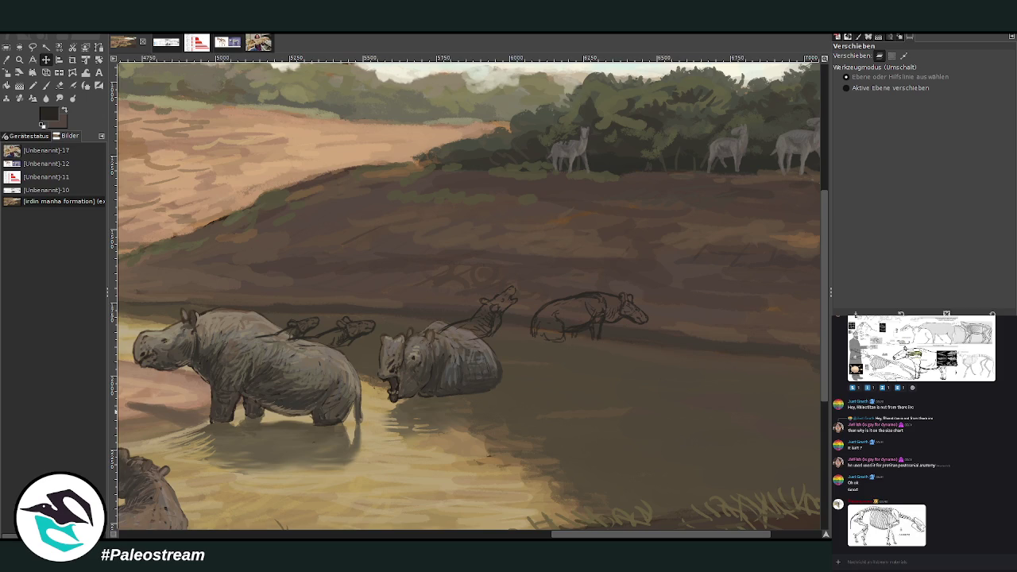
key(ctrl+z)
key(ctrl+y)
click(19, 60)
- Sample a dark colour and fill the tapir's rump and belly at brush size 146
drag(215, 194, 659, 433)
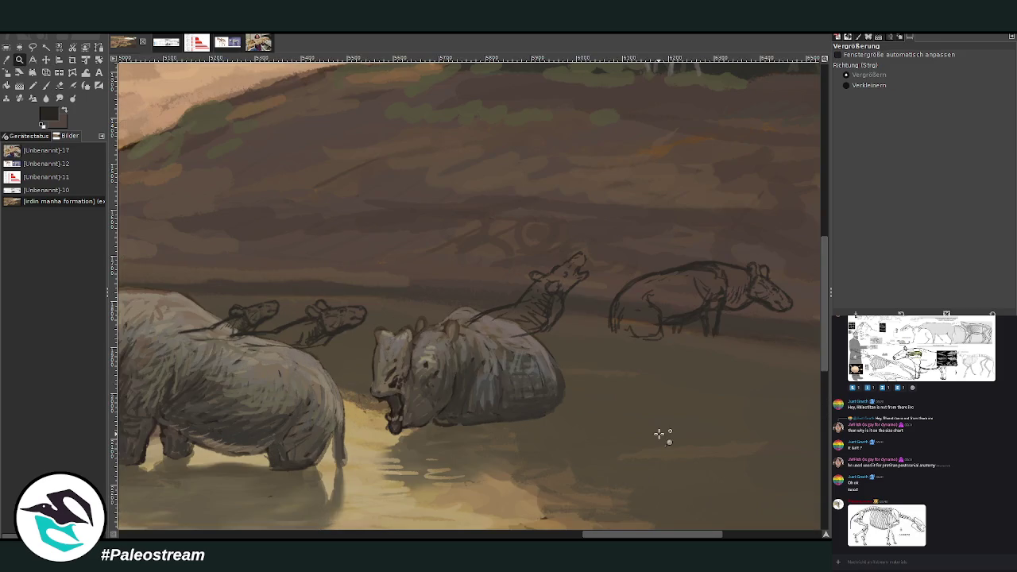
key(p)
key(o)
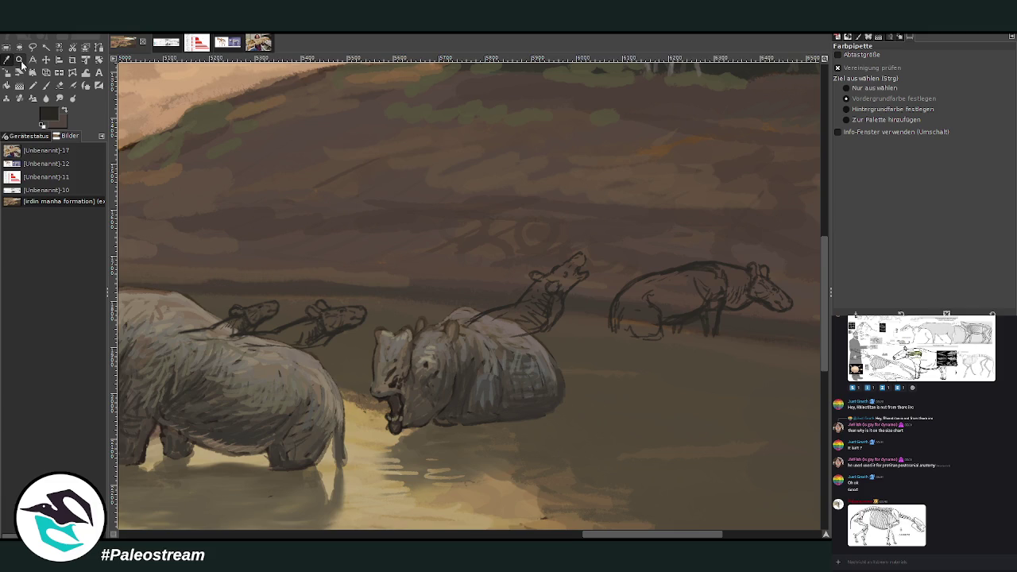
click(47, 85)
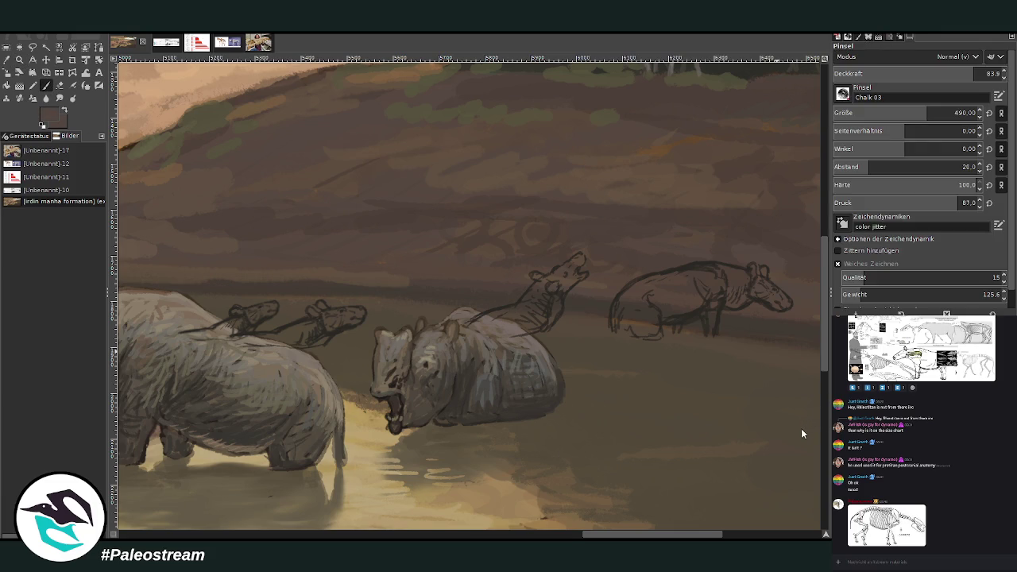
drag(804, 409, 658, 295)
key(ctrl+z)
click(879, 107)
mouse_move(644, 305)
mouse_down()
mouse_move(653, 320)
mouse_move(622, 302)
mouse_move(617, 325)
mouse_move(667, 280)
mouse_move(707, 314)
mouse_move(672, 278)
mouse_up()
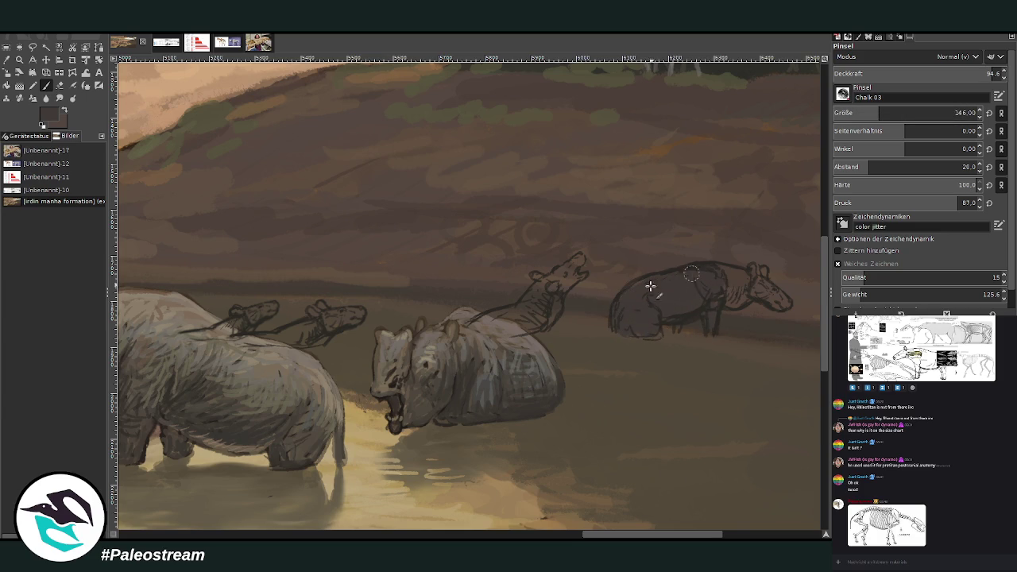
- Paint dark brown over the tapir's head, snout and raised back at sizes 96 and 63
click(869, 110)
mouse_move(739, 297)
mouse_down()
mouse_move(730, 304)
mouse_move(764, 289)
mouse_move(786, 303)
mouse_move(710, 268)
mouse_move(763, 268)
mouse_move(751, 284)
mouse_move(763, 296)
mouse_move(718, 293)
mouse_move(753, 270)
mouse_up()
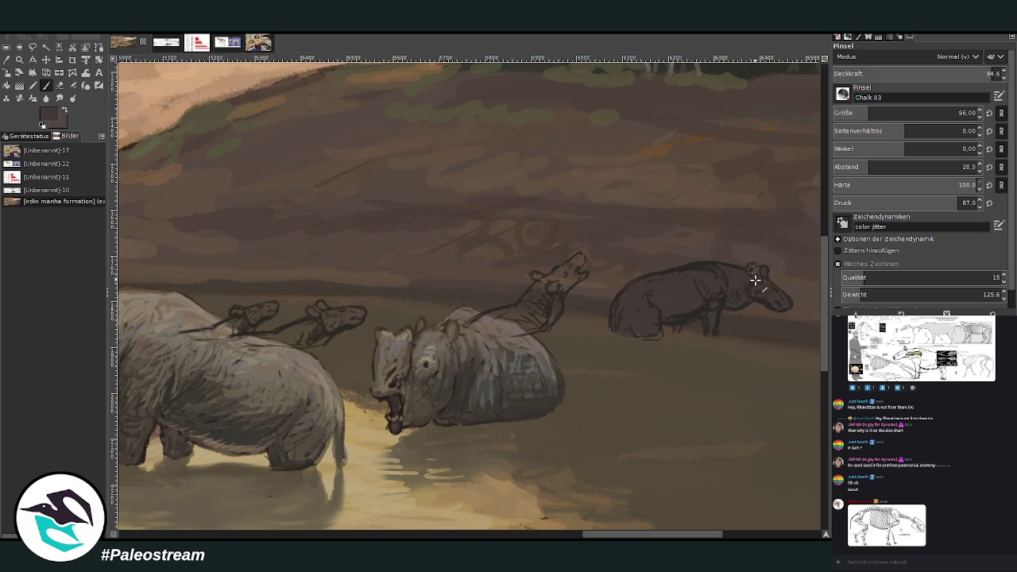
mouse_move(504, 327)
mouse_down()
mouse_move(533, 324)
mouse_move(512, 312)
mouse_move(504, 320)
mouse_move(550, 310)
mouse_move(556, 297)
mouse_move(542, 281)
mouse_move(561, 263)
mouse_move(544, 279)
mouse_move(560, 274)
mouse_up()
key(bracketleft)
key(bracketleft)
key(bracketleft)
key(bracketright)
key(bracketright)
key(bracketright)
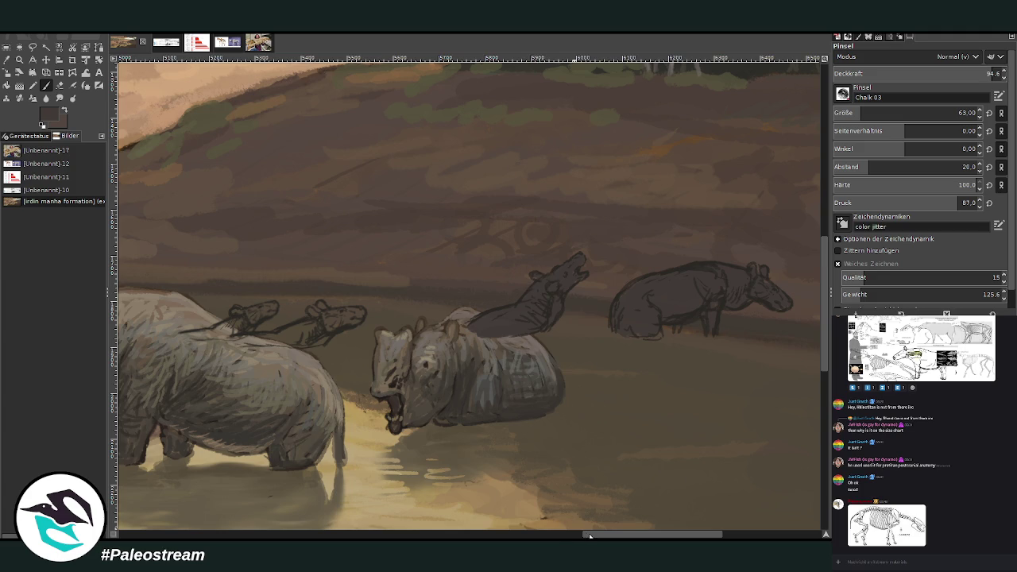
drag(586, 537, 550, 414)
mouse_move(503, 321)
mouse_down()
mouse_move(511, 318)
mouse_move(465, 334)
mouse_move(604, 334)
mouse_move(580, 322)
mouse_move(624, 312)
mouse_up()
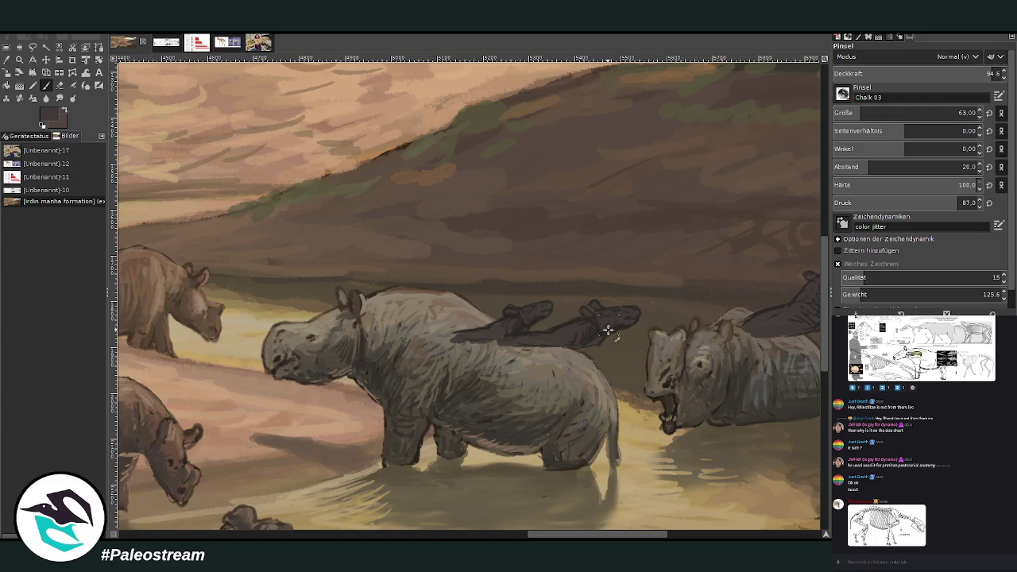
- Set the brush to size 52 and opacity 51.4, then darken the standing tapir's hindquarter
scroll(593, 524, right, 5)
scroll(405, 238, left, 1)
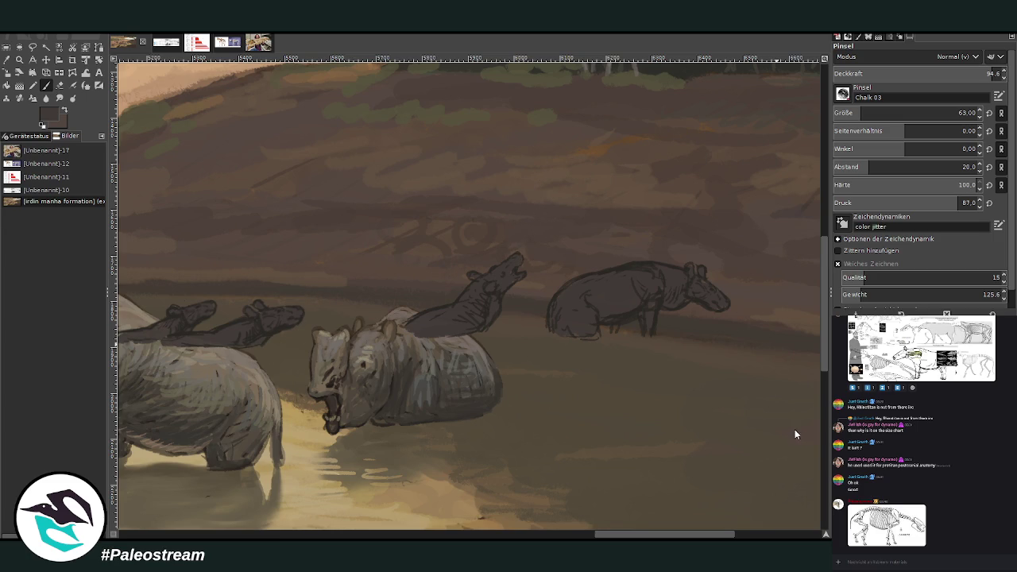
click(862, 112)
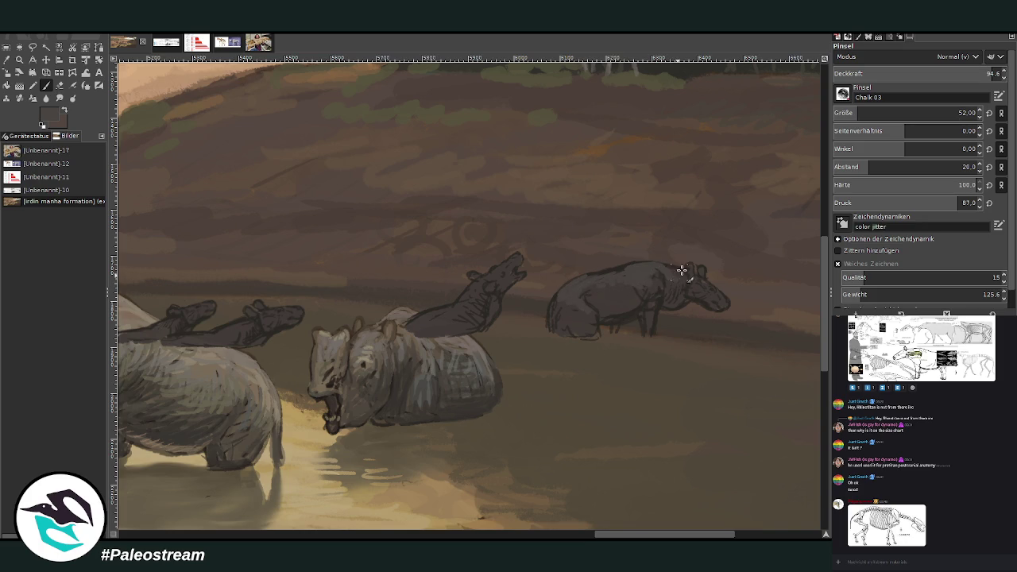
click(919, 75)
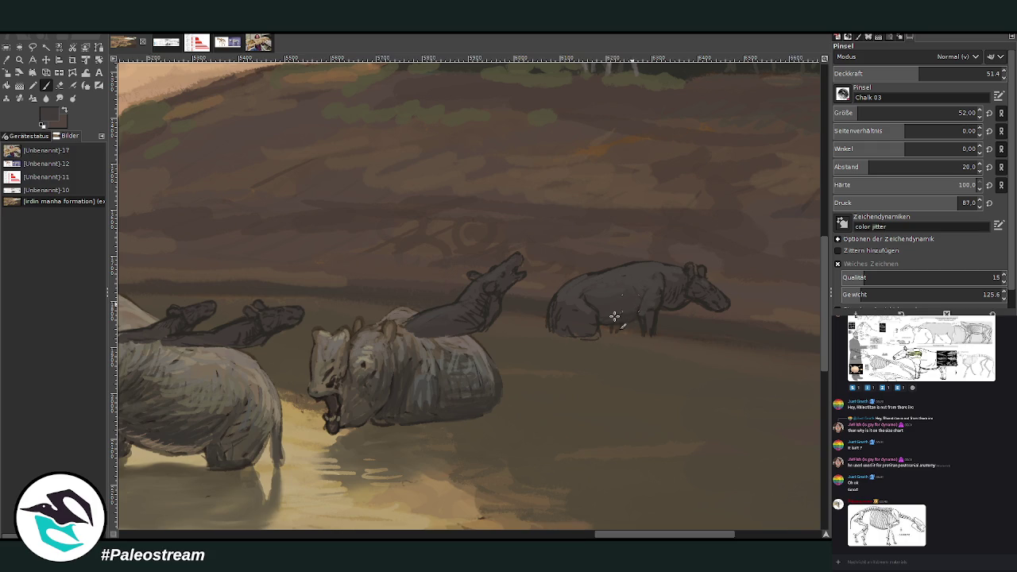
drag(595, 324, 584, 338)
drag(604, 537, 542, 537)
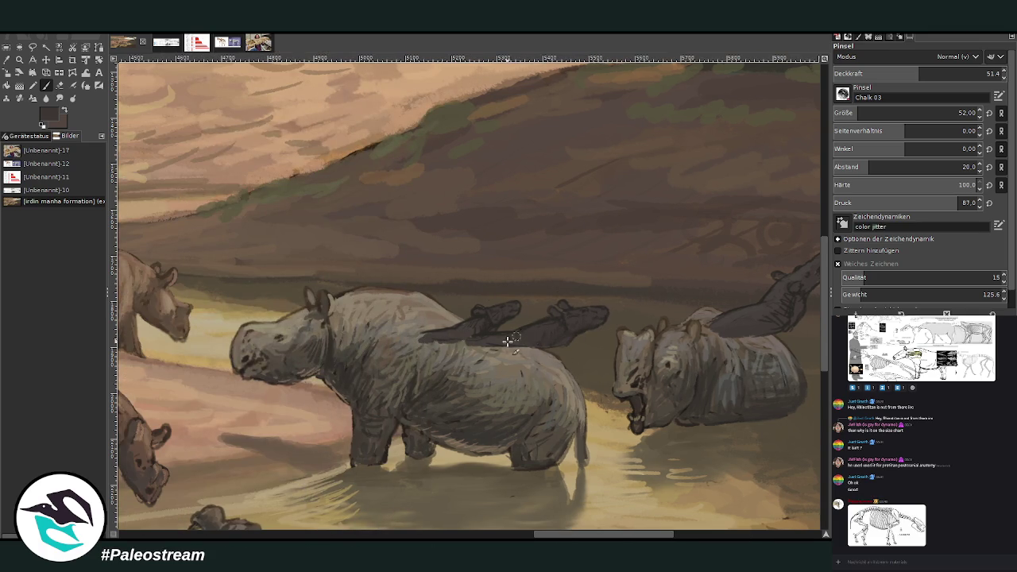
- Sample a lighter colour and add bluish strokes on the tapirs' bodies and rumps at size 26
ctrl+click(793, 429)
click(959, 113)
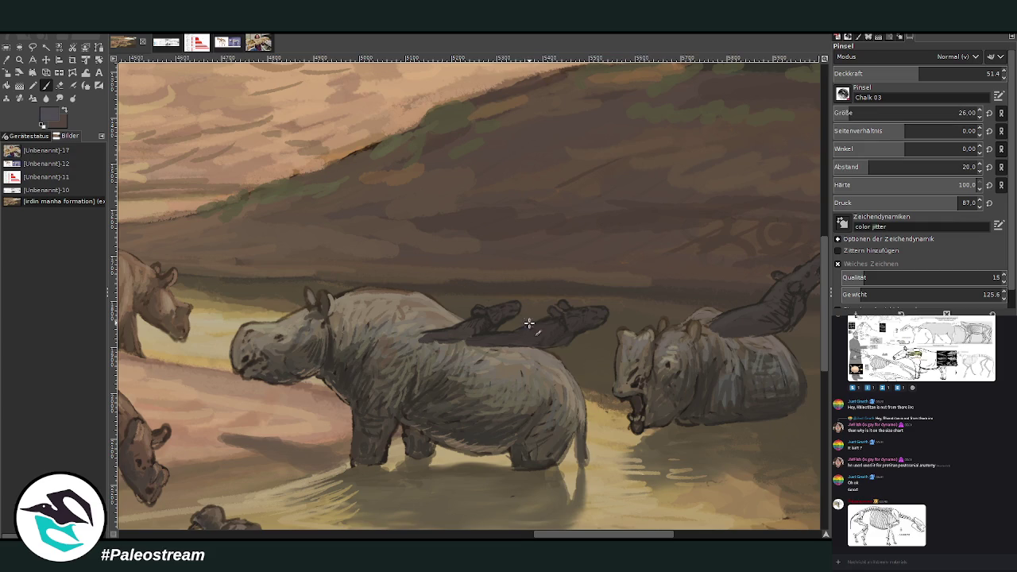
drag(551, 318, 450, 331)
scroll(570, 536, down, 5)
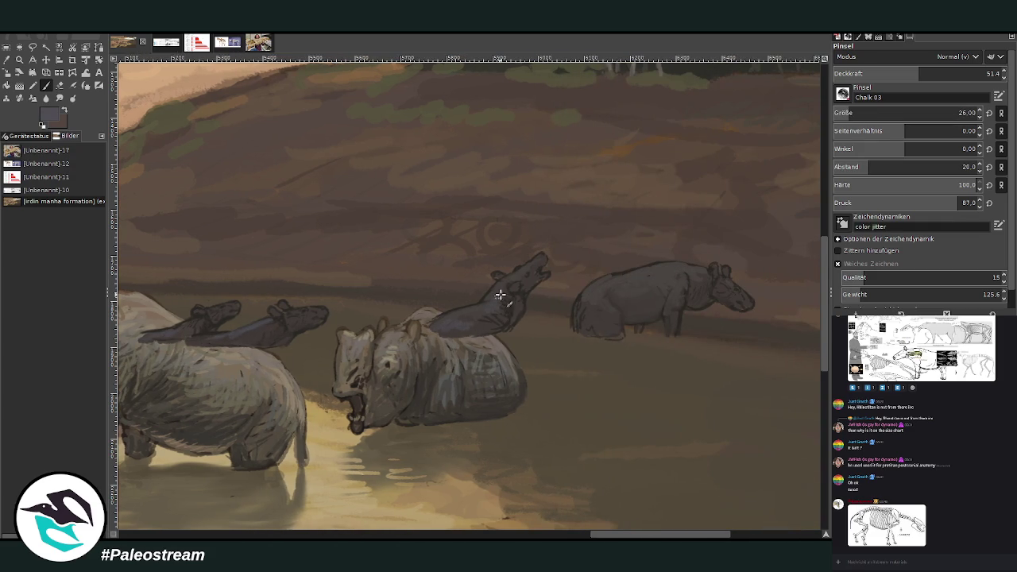
drag(584, 312, 589, 293)
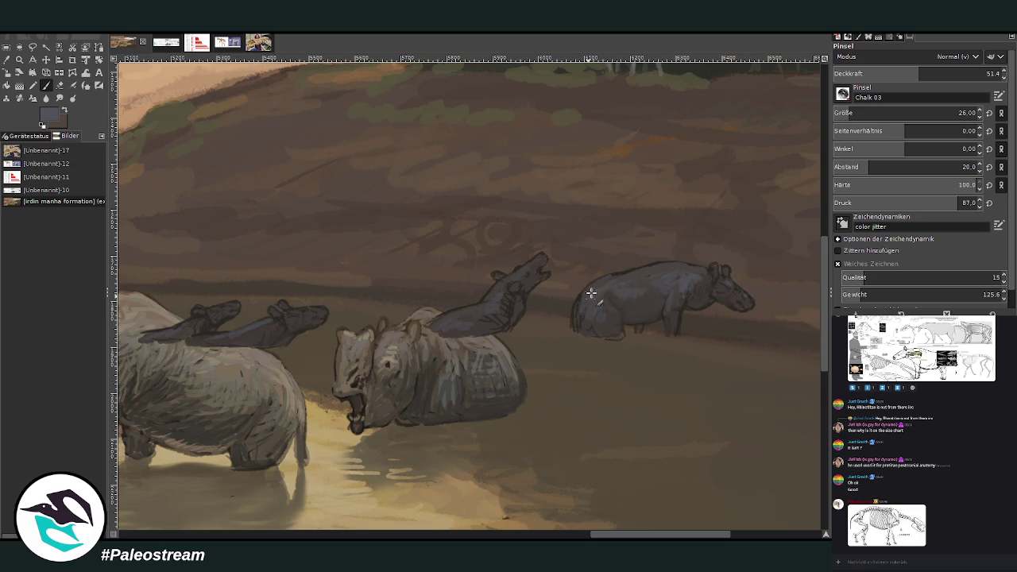
scroll(554, 329, down, 3)
scroll(554, 329, down, 1)
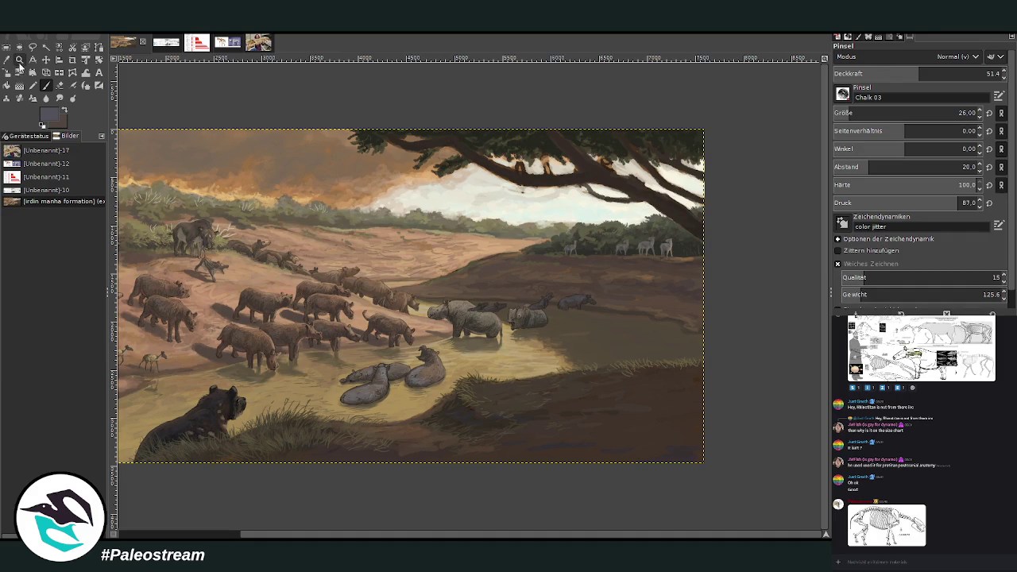
- Zoom into the waterhole and paint lighter shading on the wading animal's head at opacity 65.3
click(19, 59)
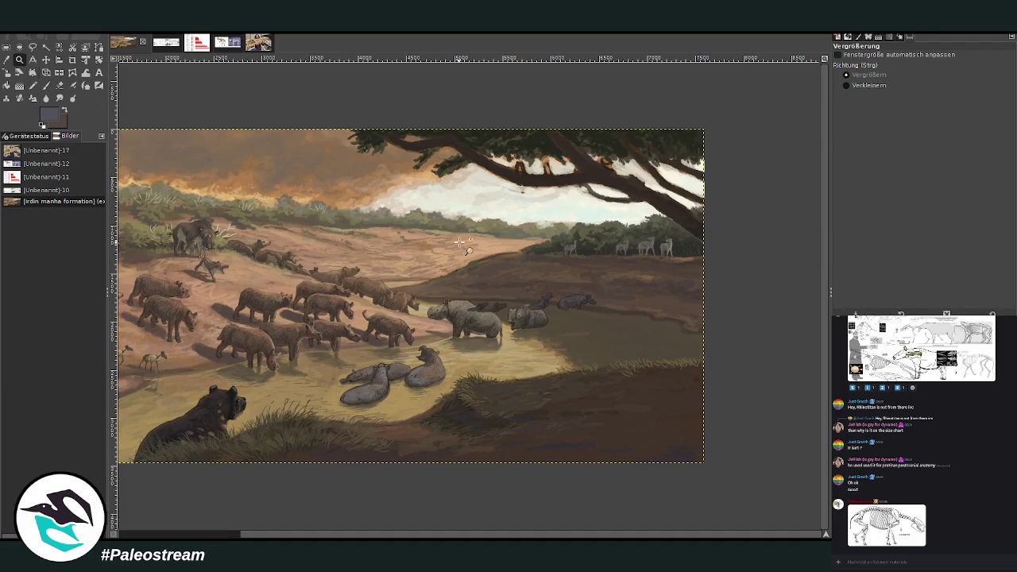
drag(480, 243, 565, 321)
drag(386, 132, 591, 332)
key(o)
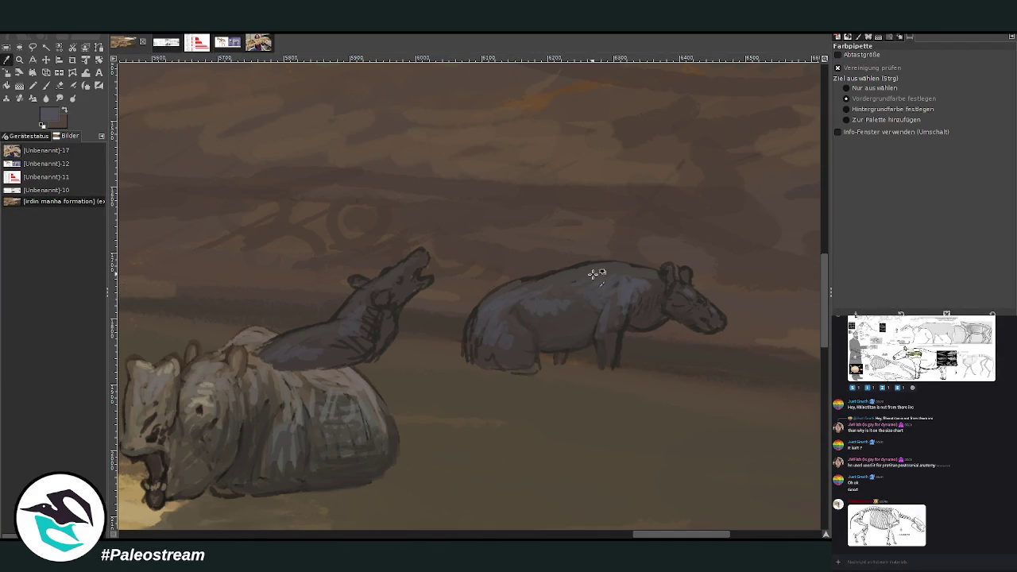
click(45, 86)
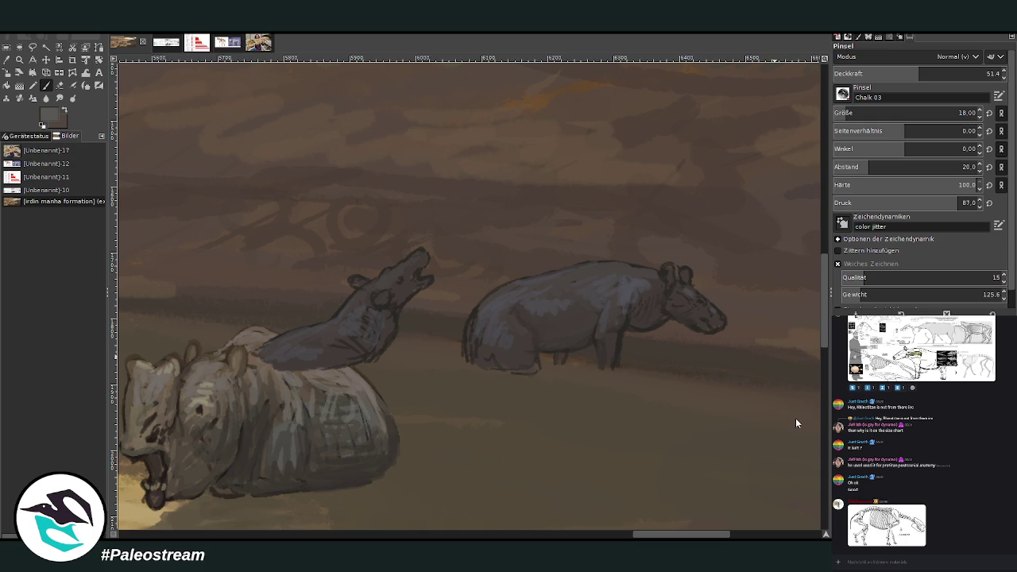
click(942, 73)
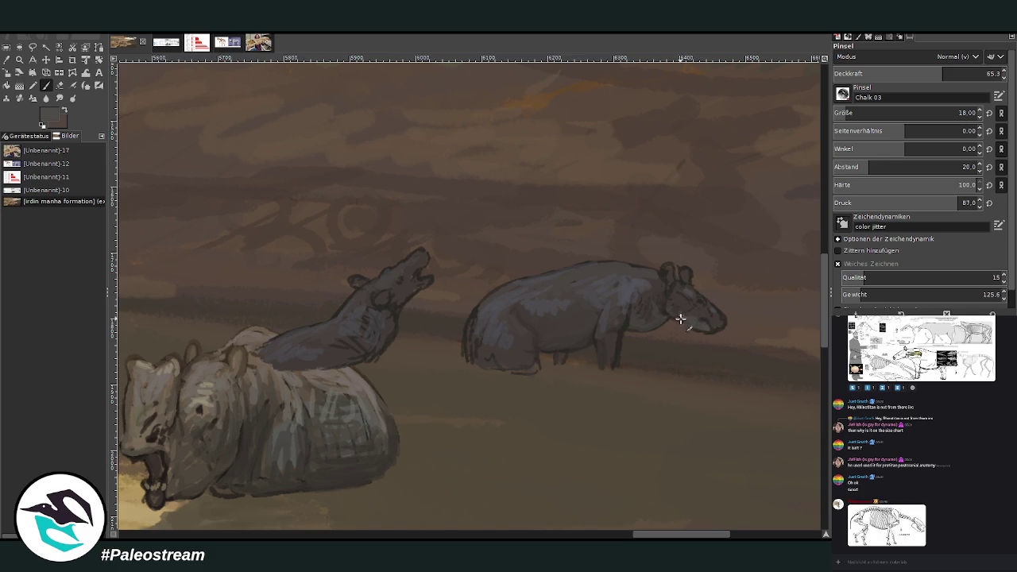
drag(658, 311, 651, 314)
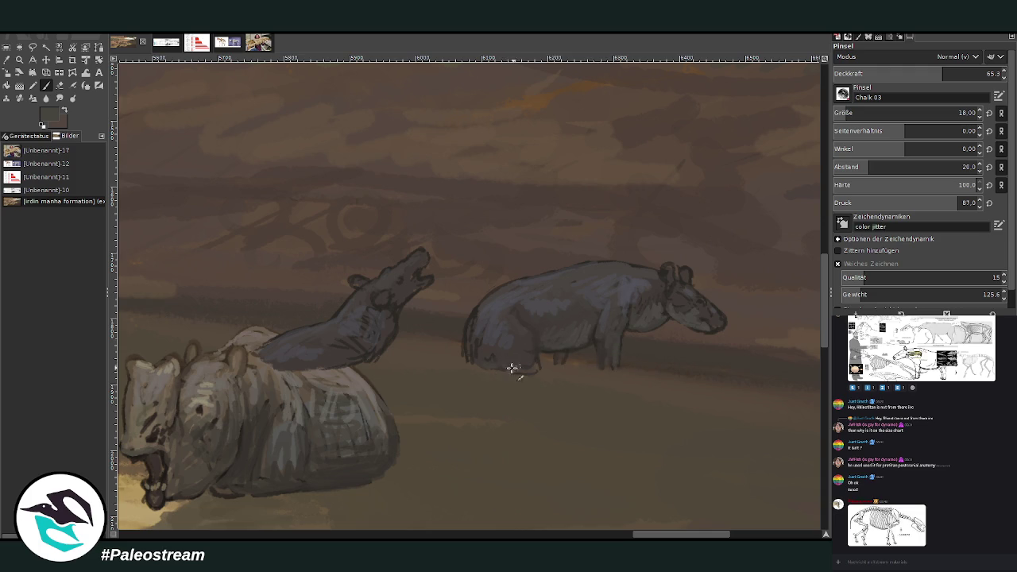
- Zoom and pan the view closer onto the tapirs
scroll(672, 513, left, 5)
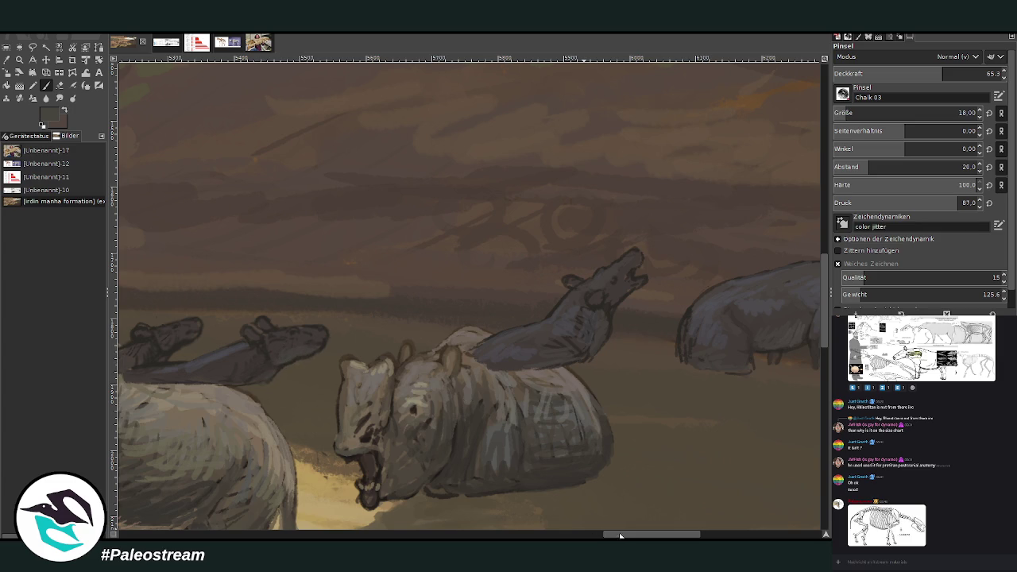
drag(620, 537, 592, 534)
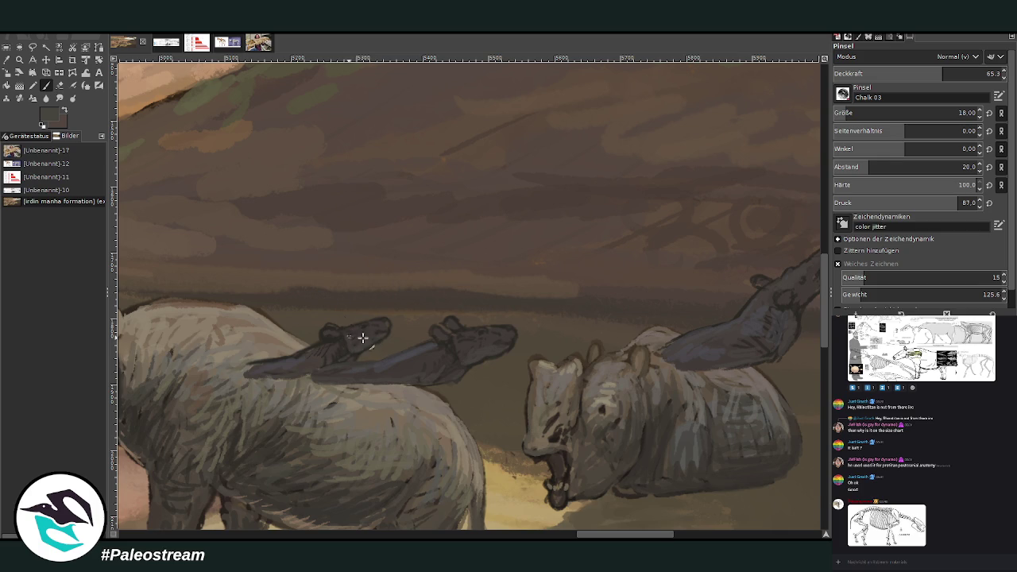
ctrl+scroll(412, 325, down, 1)
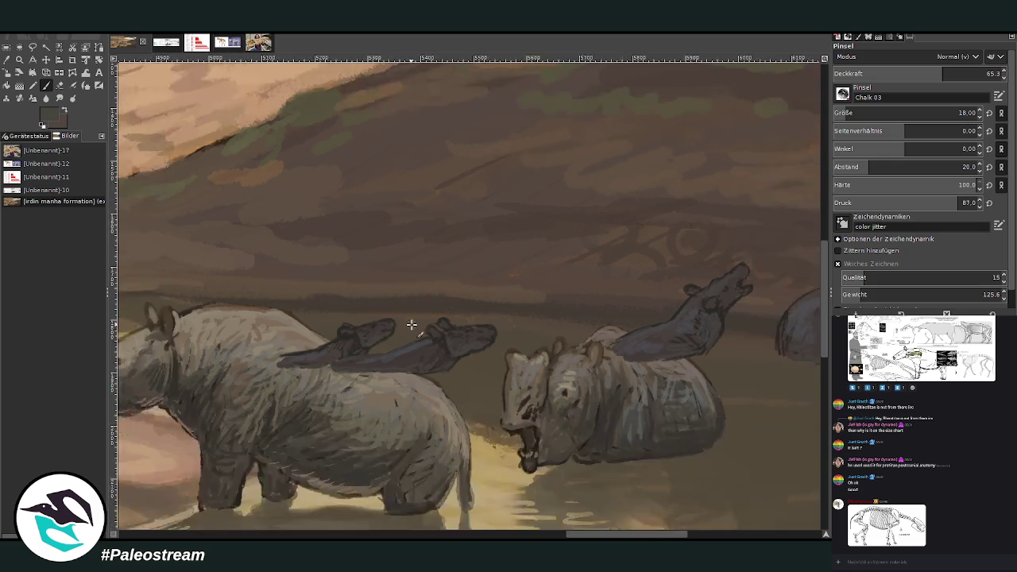
ctrl+scroll(411, 325, down, 3)
ctrl+scroll(411, 325, down, 1)
key(z)
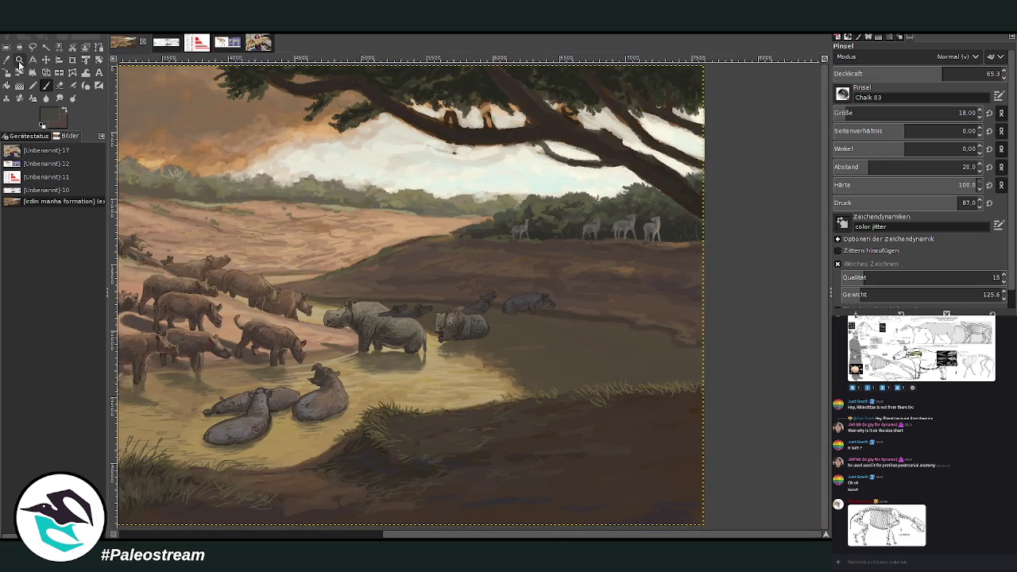
drag(445, 229, 572, 378)
drag(423, 155, 622, 421)
key(p)
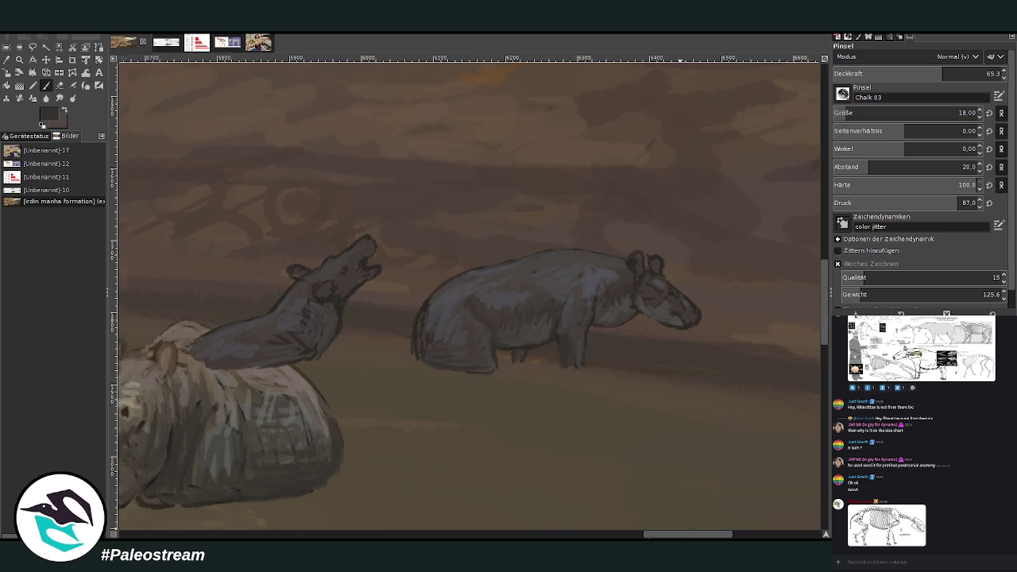
drag(655, 534, 616, 535)
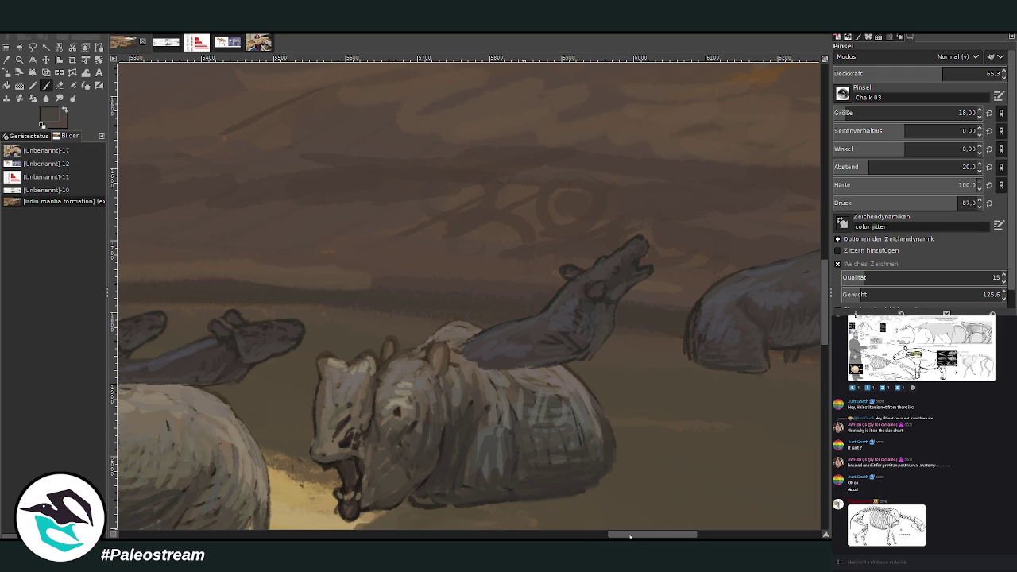
drag(633, 536, 606, 537)
- Paint faint ground-tan strokes along the rhino's back, ending at opacity 7.3 and size 26
ctrl+click(507, 459)
click(903, 73)
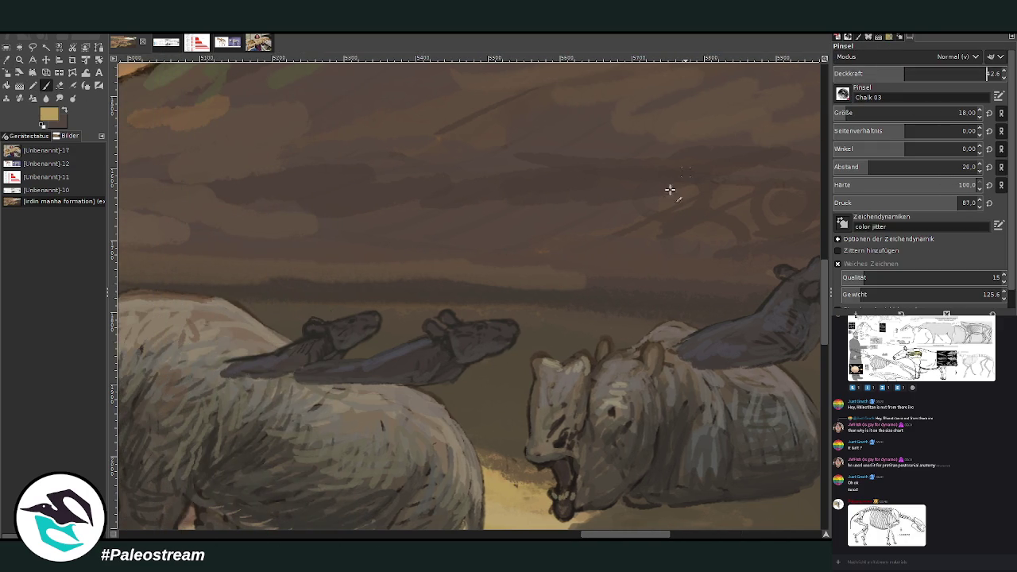
mouse_move(463, 389)
mouse_down()
mouse_move(427, 393)
mouse_move(454, 399)
mouse_move(421, 391)
mouse_up()
click(871, 74)
drag(481, 407, 453, 410)
click(844, 74)
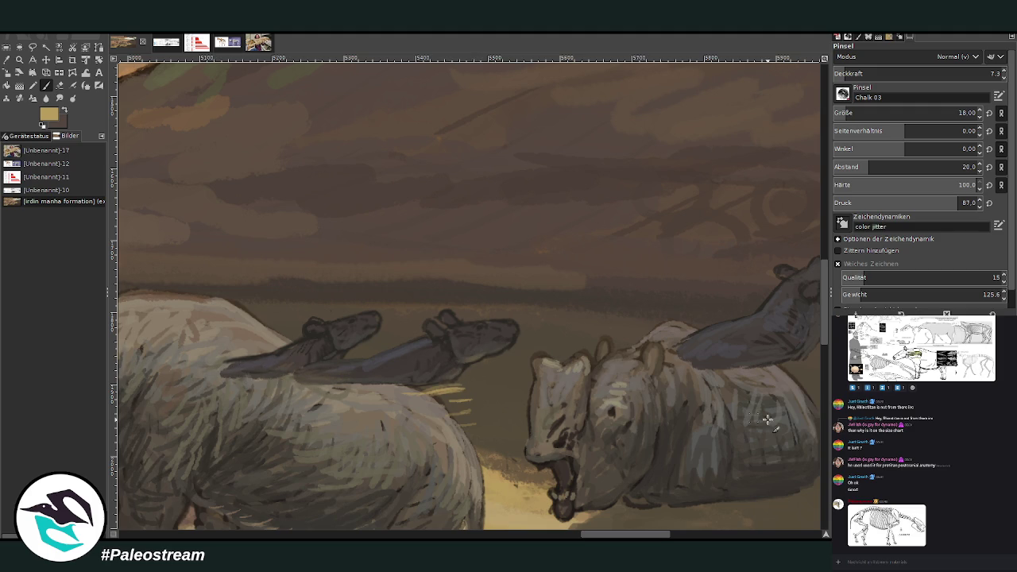
click(851, 113)
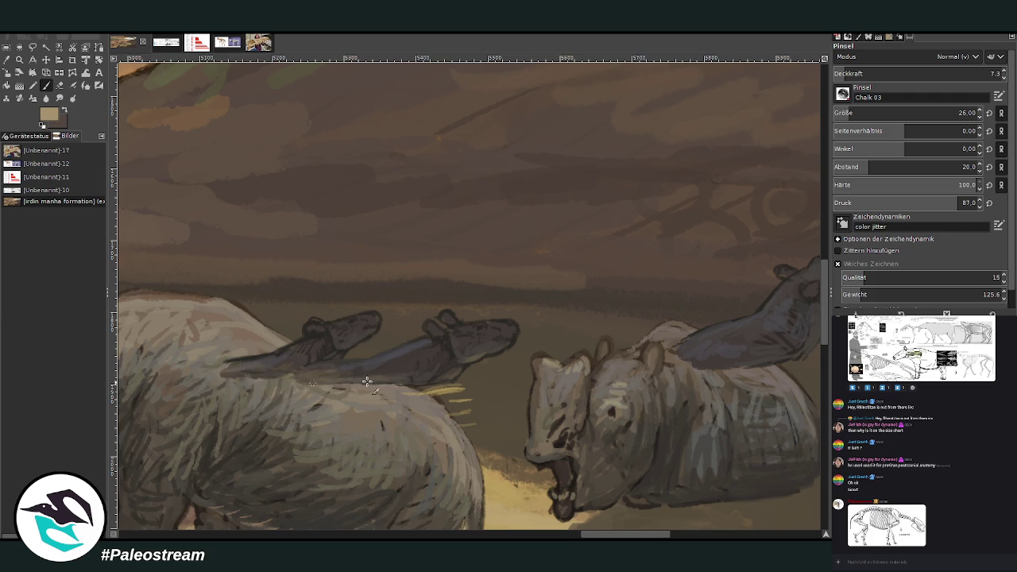
scroll(671, 443, right, 4)
scroll(671, 443, right, 3)
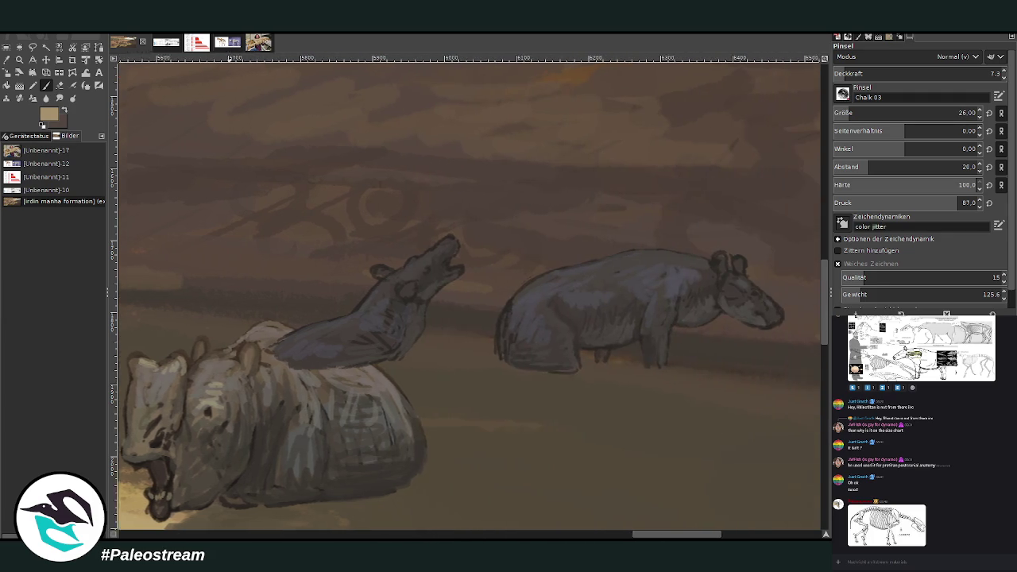
- Sample a dark brown-grey and set the Paintbrush to size 38 with higher opacity
scroll(671, 444, right, 4)
key(o)
click(548, 258)
key(p)
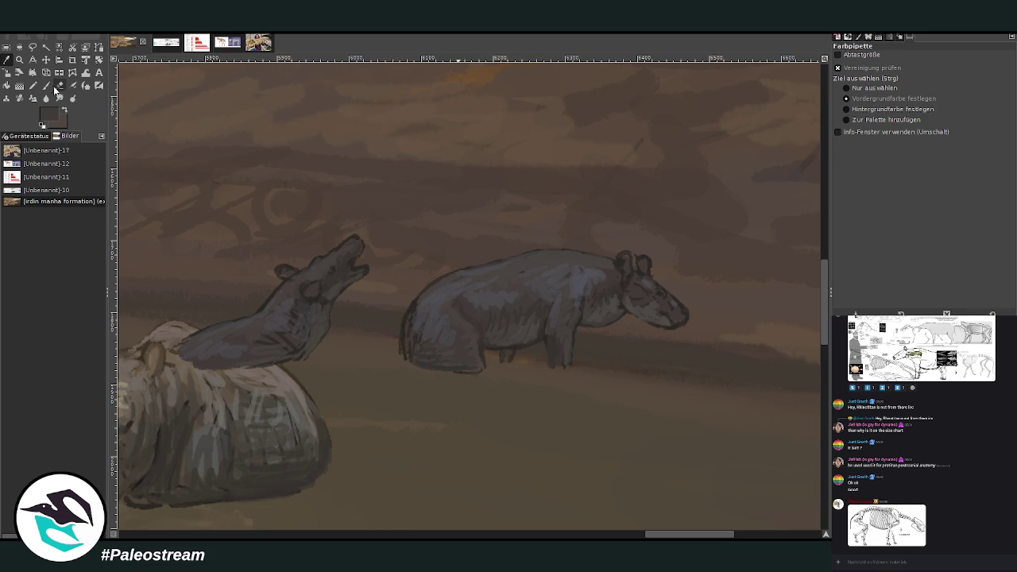
click(958, 113)
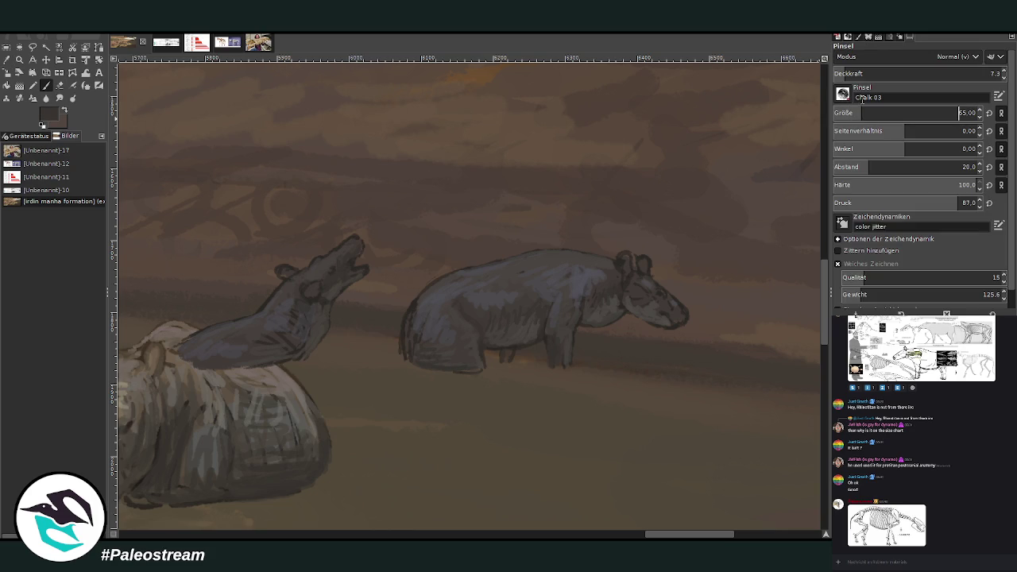
click(940, 73)
click(958, 112)
- Dab dark shading on the wading animal's belly and flank and under the swimming animal's neck
mouse_move(526, 314)
mouse_down()
mouse_move(509, 318)
mouse_move(527, 325)
mouse_move(520, 332)
mouse_move(537, 309)
mouse_move(485, 314)
mouse_up()
drag(870, 75, 890, 67)
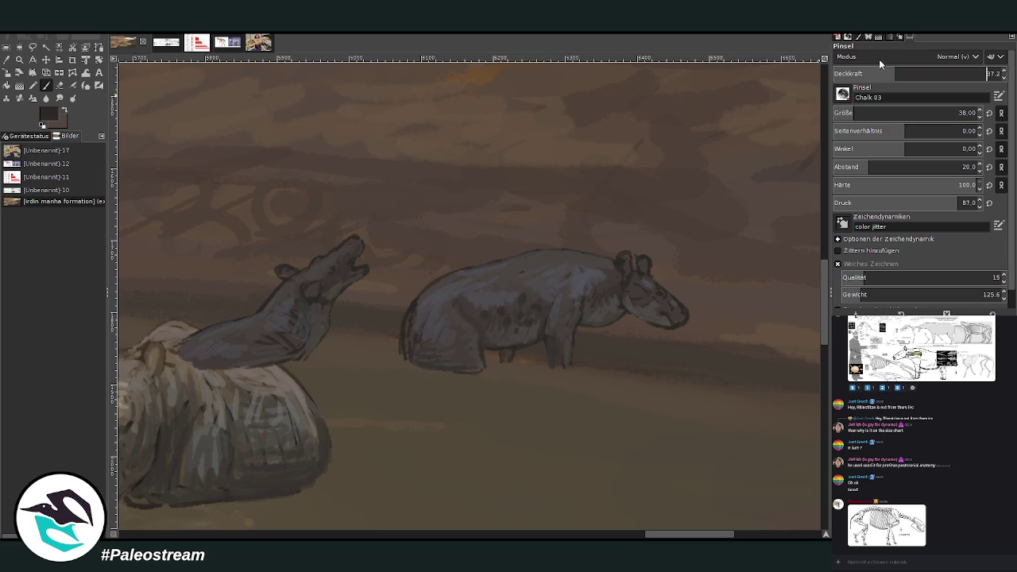
mouse_move(503, 326)
mouse_down()
mouse_move(545, 307)
mouse_move(527, 286)
mouse_move(508, 291)
mouse_up()
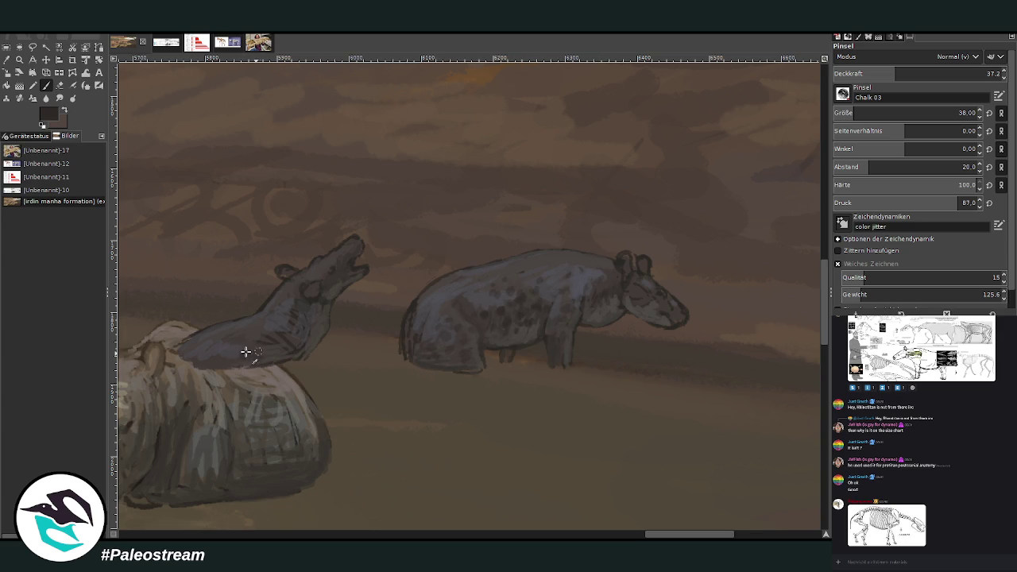
drag(211, 362, 291, 325)
drag(651, 536, 598, 537)
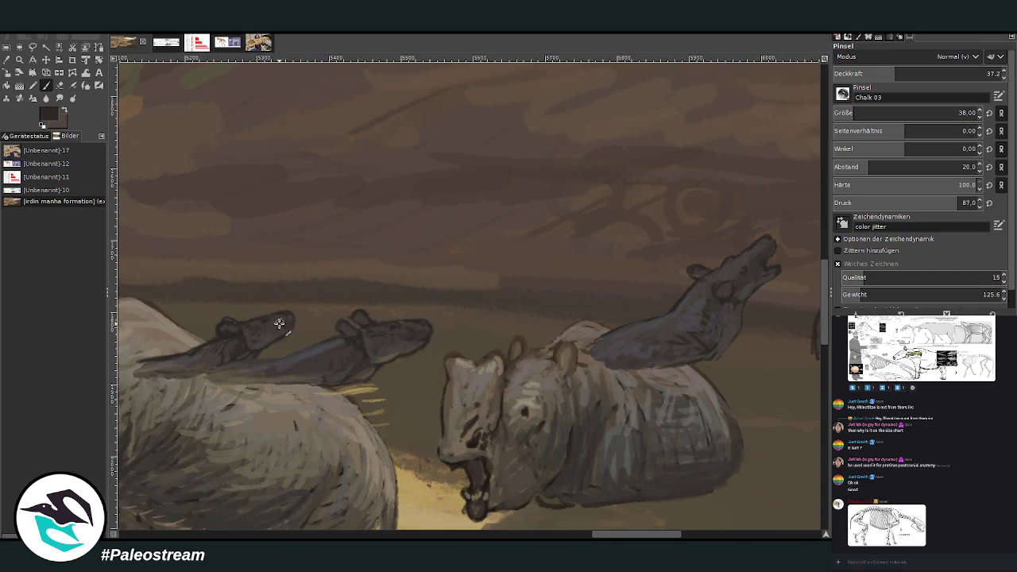
ctrl+scroll(223, 370, down, 2)
ctrl+scroll(223, 370, down, 1)
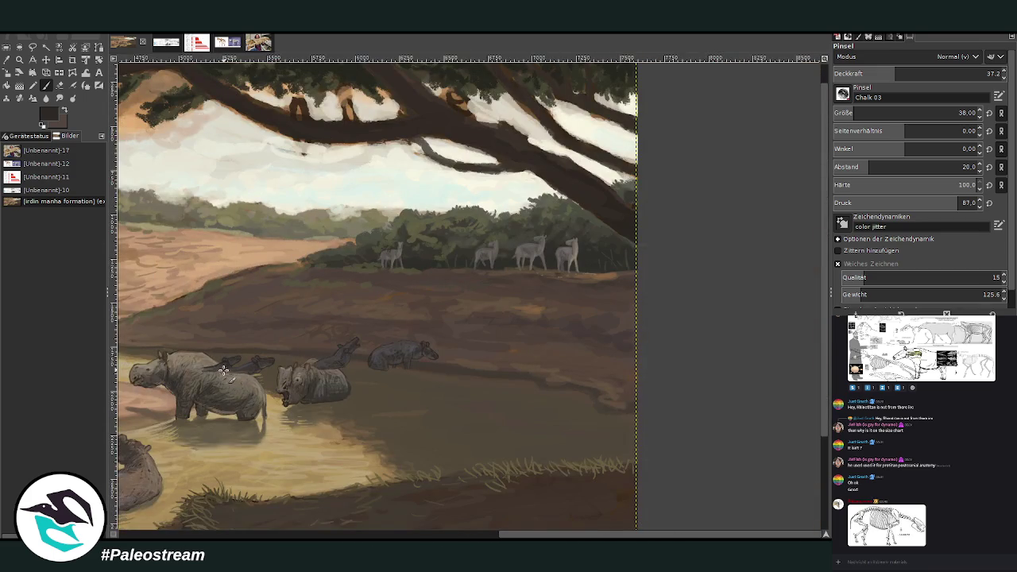
- Zoom in on the rhinos and compare the latest shading strokes with undo and redo
ctrl+scroll(224, 370, down, 1)
click(19, 59)
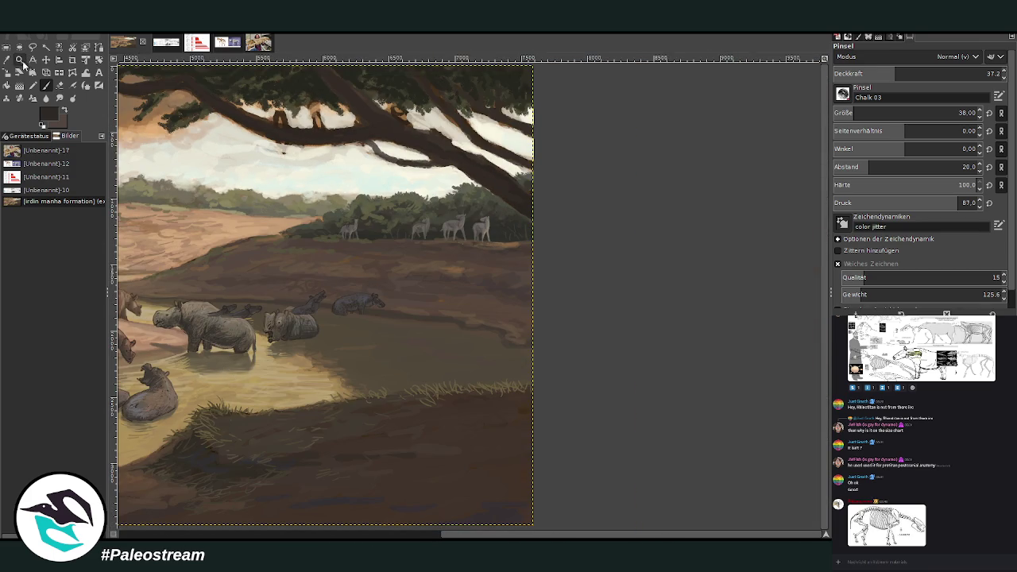
drag(205, 224, 388, 410)
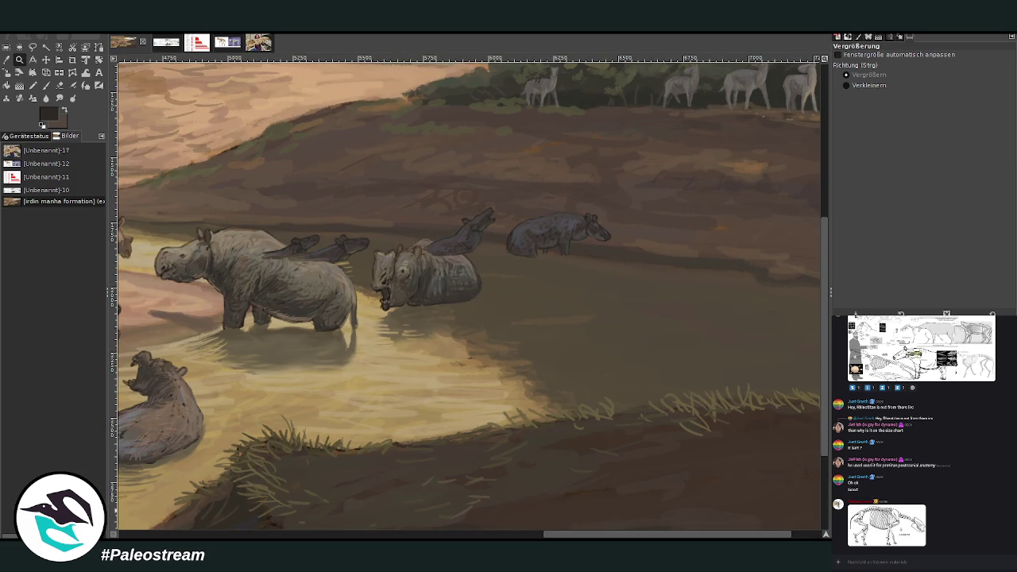
key(ctrl+z)
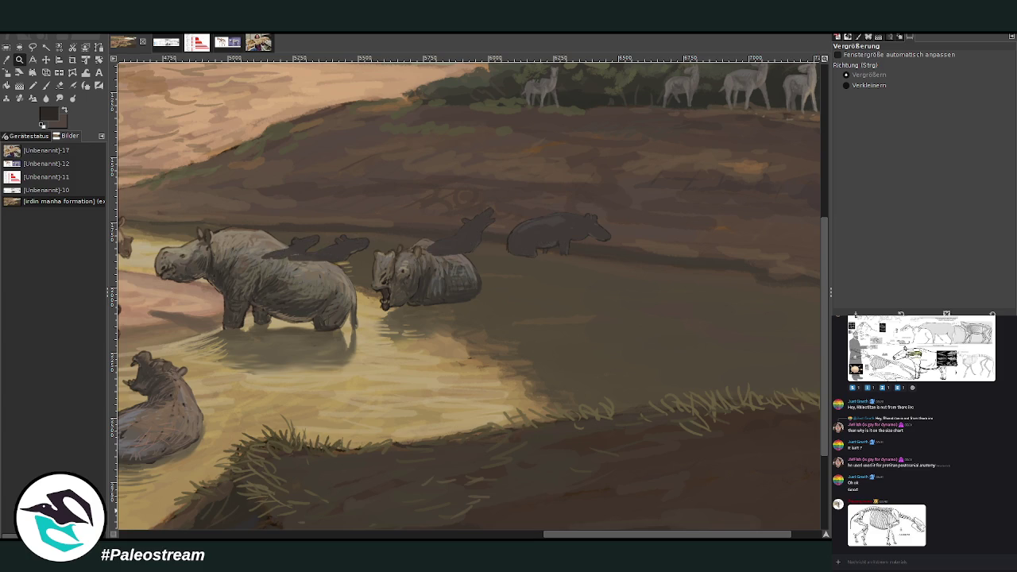
key(ctrl+y)
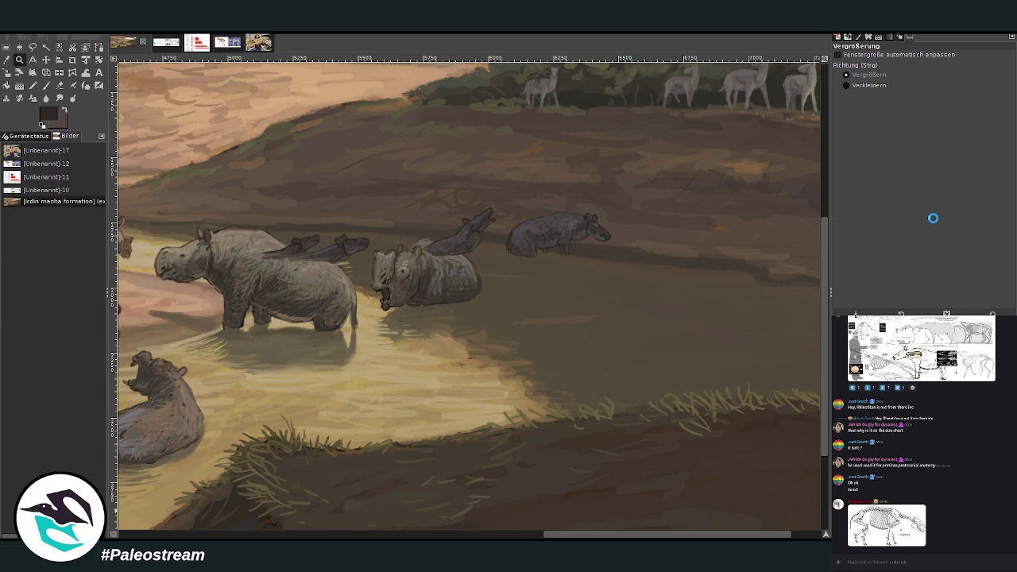
- Lower the distant swimming animals' layer behind the rhinos and fit the image in the window
key(m)
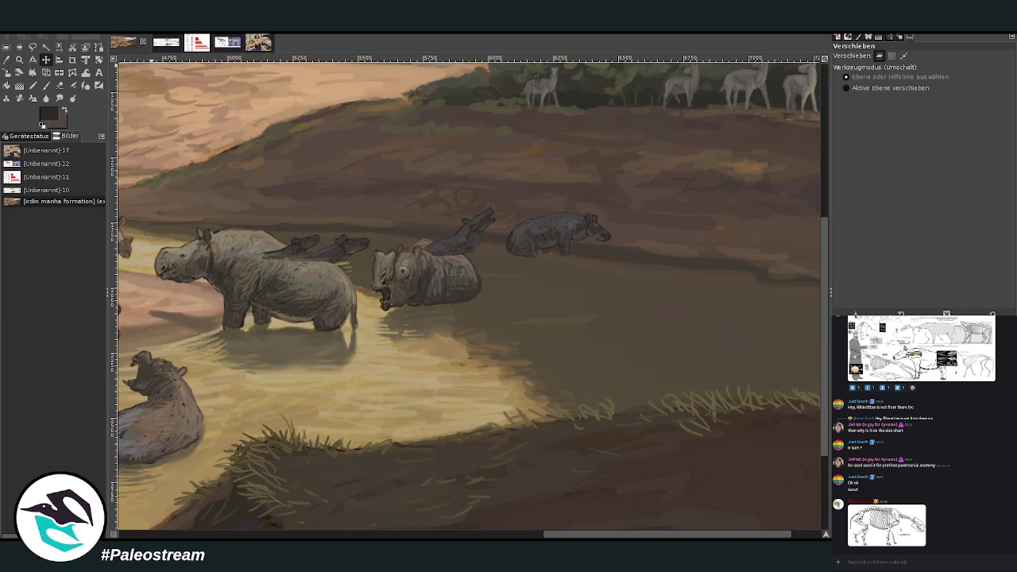
key(Page_Up)
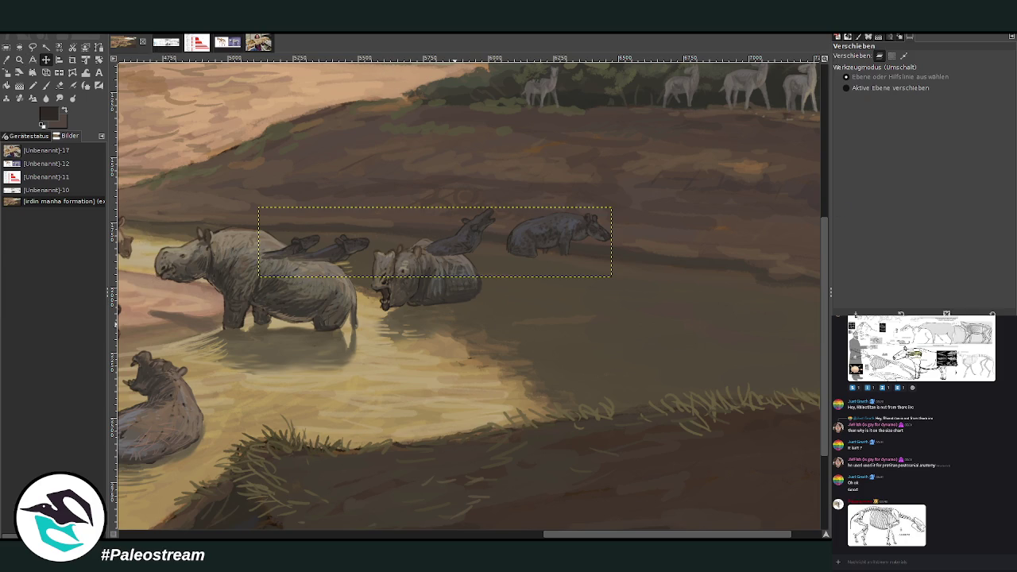
key(shift+Page_Down)
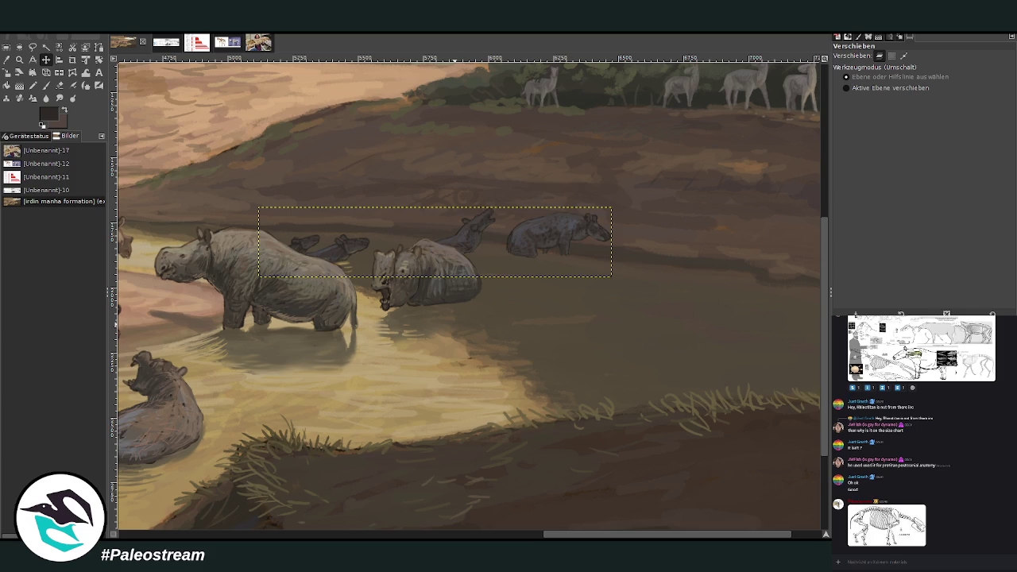
key(shift+ctrl+j)
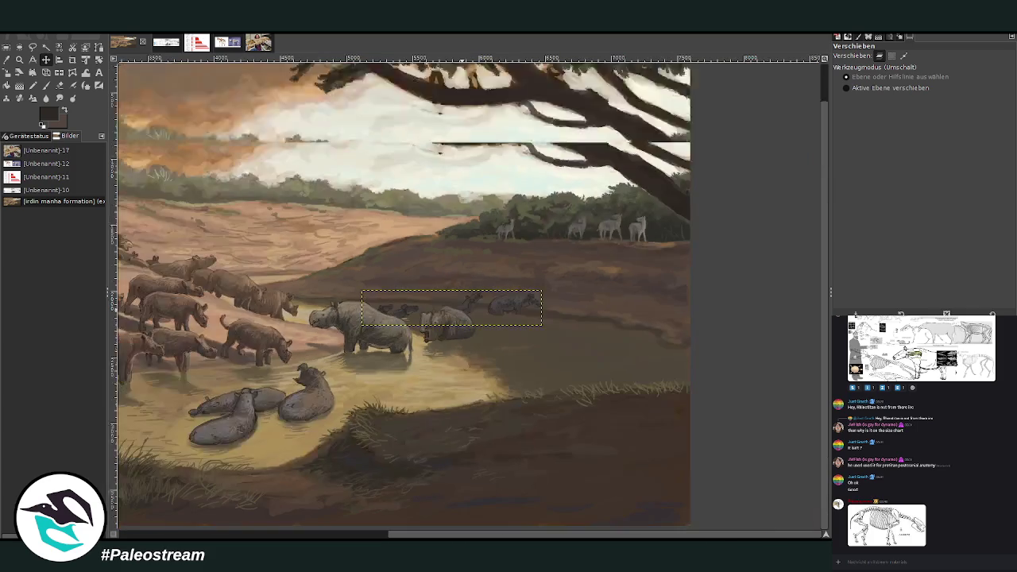
key(Page_Down)
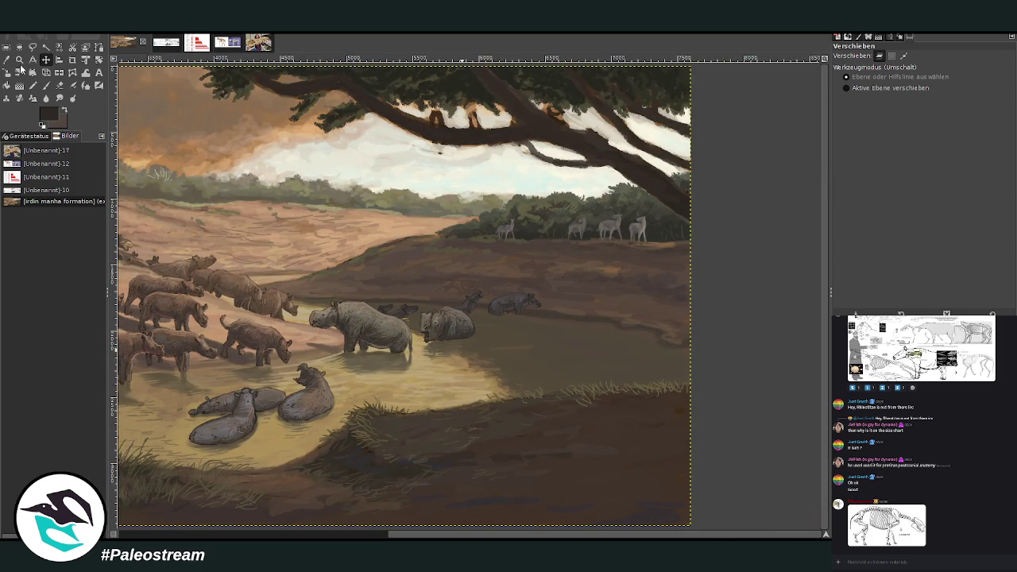
click(19, 59)
drag(365, 240, 558, 407)
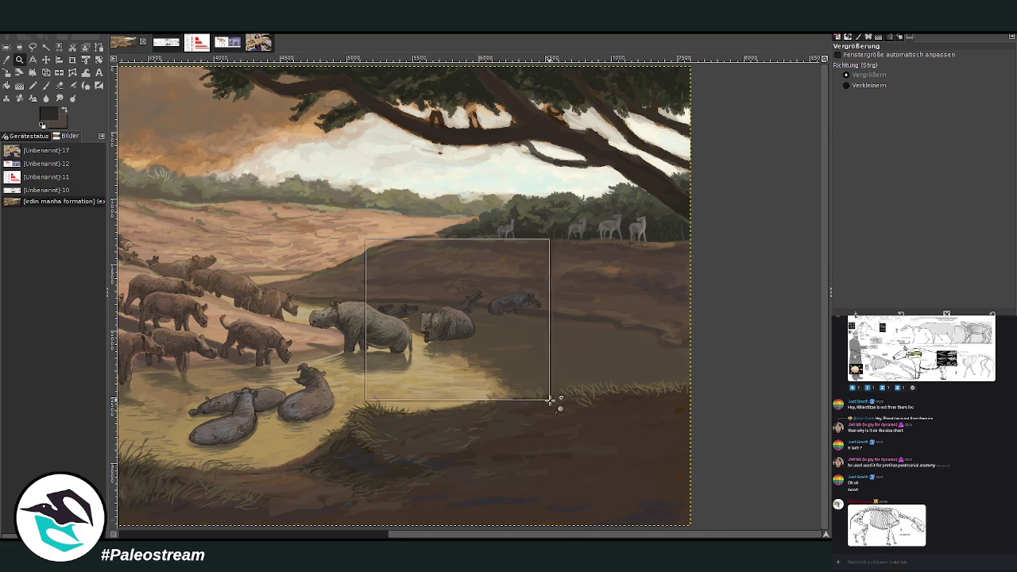
- Zoom closer on the rhinos and raise the chalk brush size to 72
drag(235, 136, 613, 424)
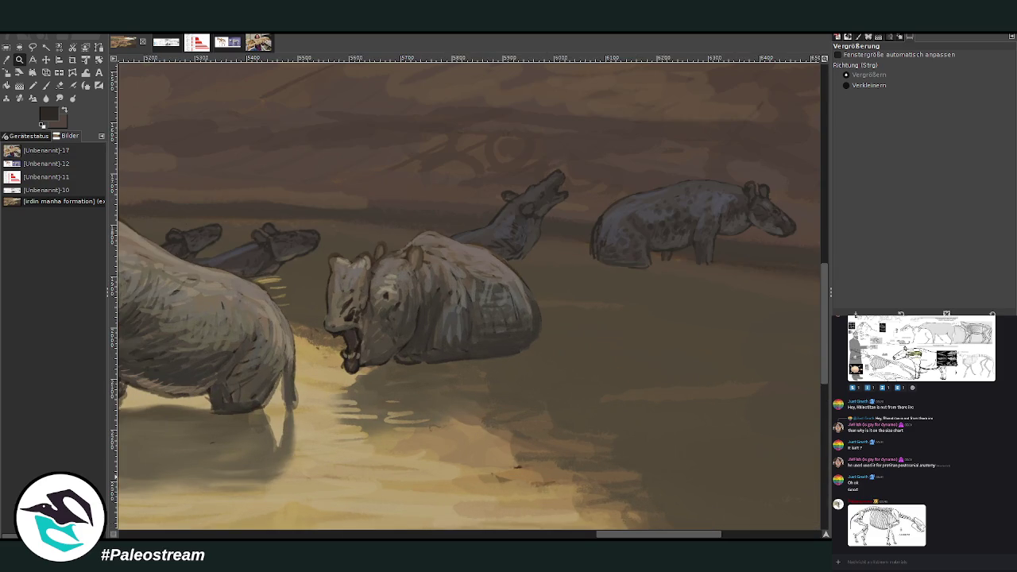
click(6, 60)
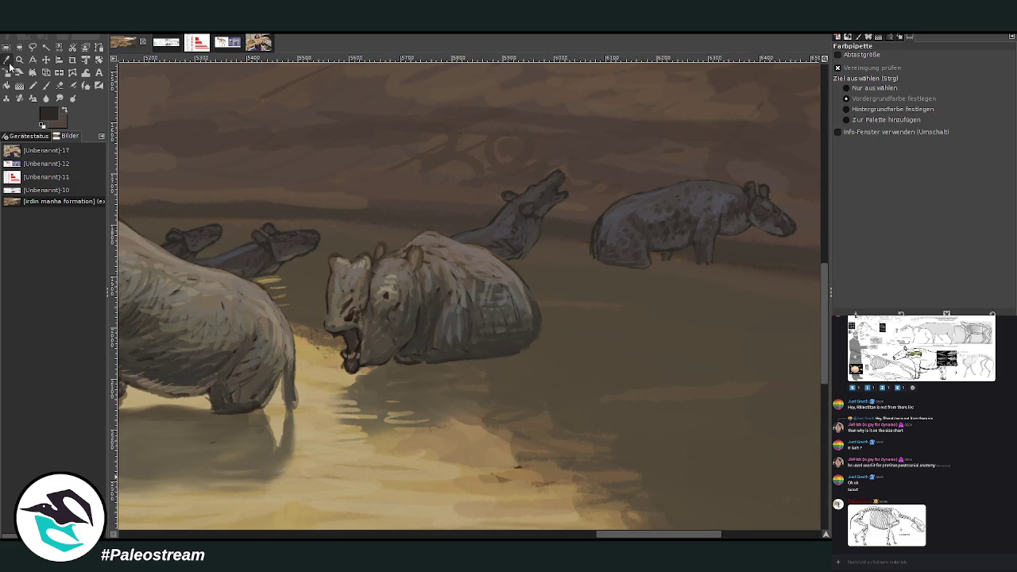
click(46, 85)
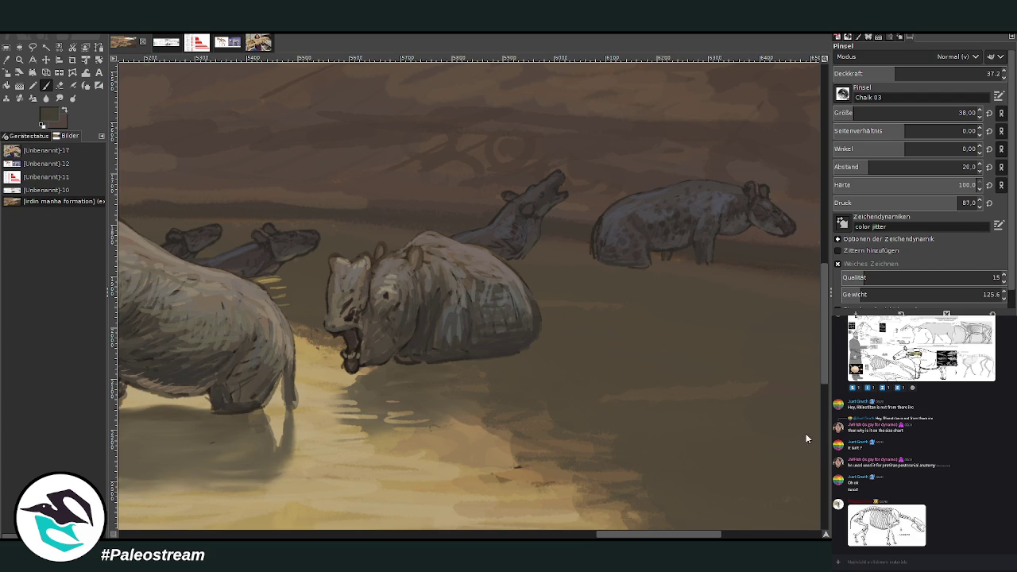
drag(847, 116, 861, 113)
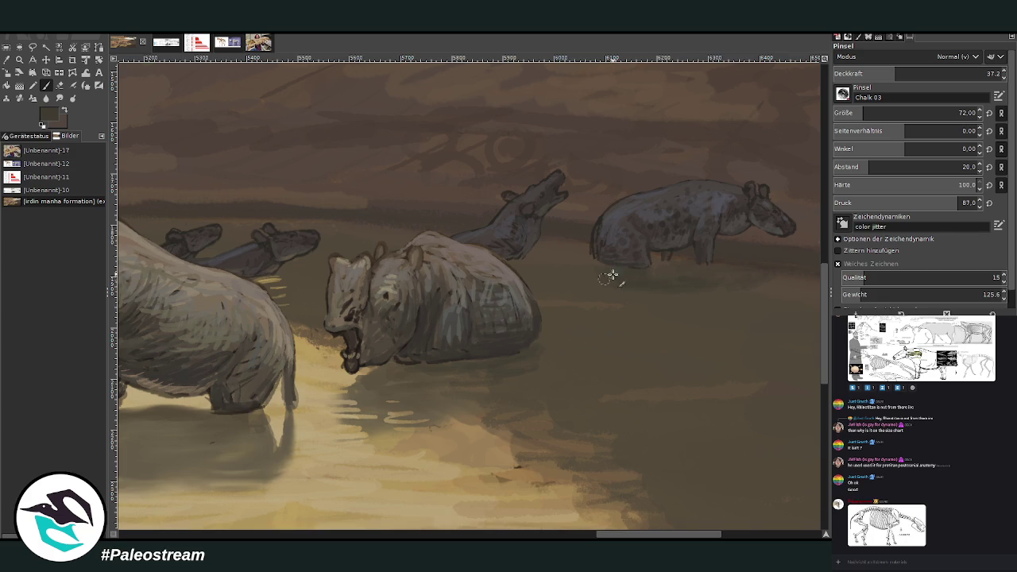
- Adjust the brush opacity and size for fine, softer strokes
click(913, 73)
click(855, 113)
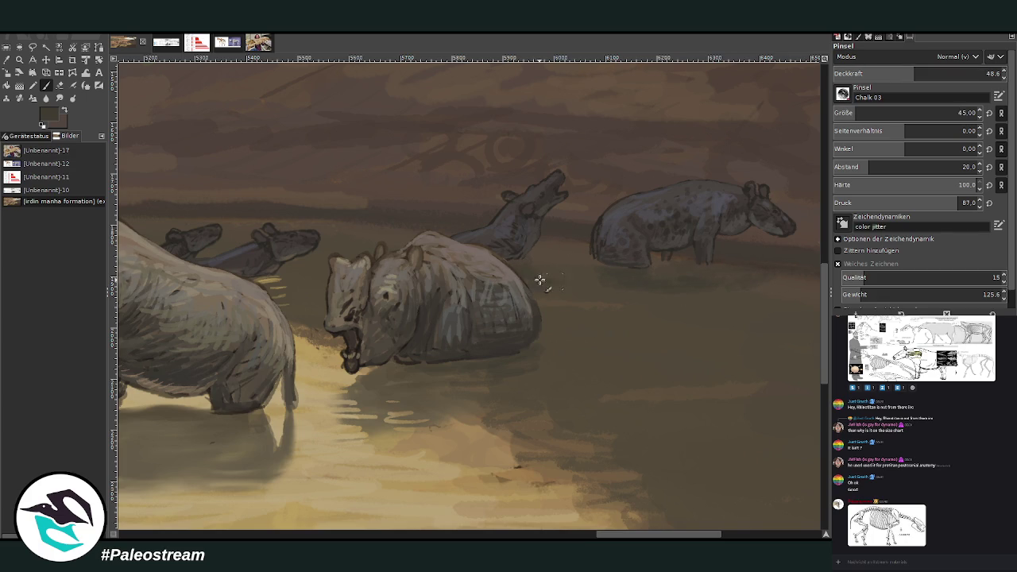
click(922, 73)
click(844, 113)
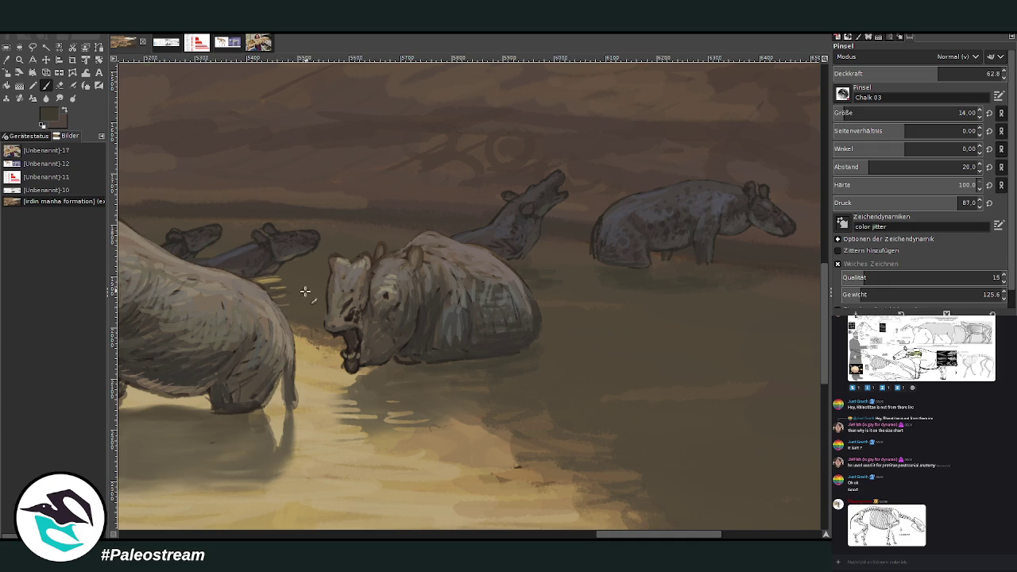
drag(212, 113, 490, 113)
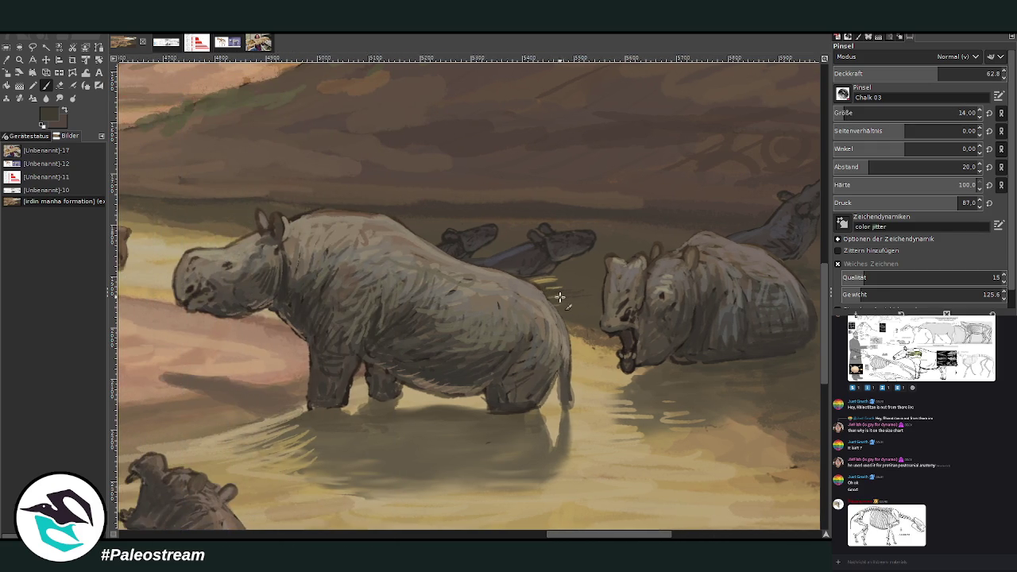
scroll(548, 317, right, 5)
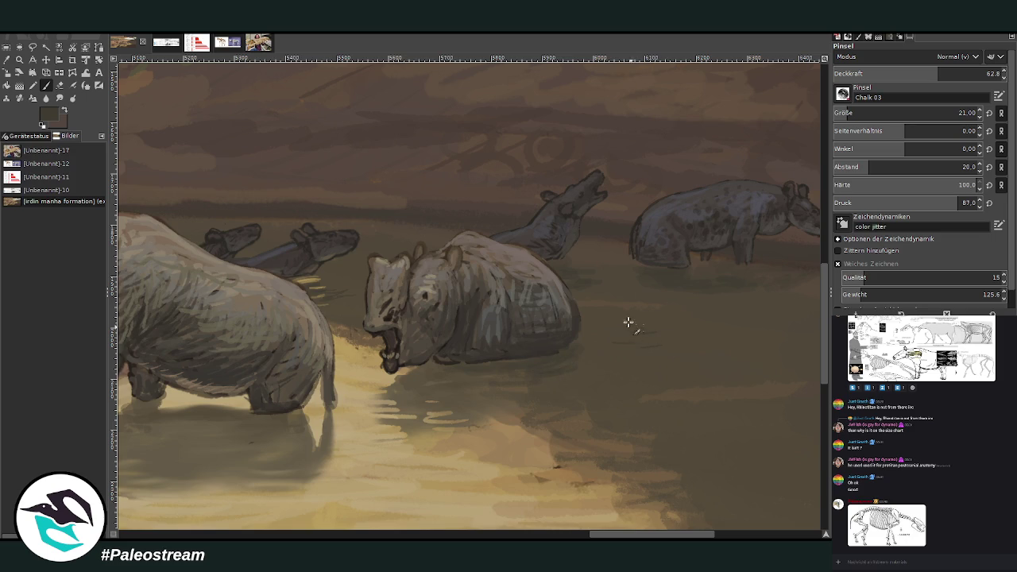
click(909, 76)
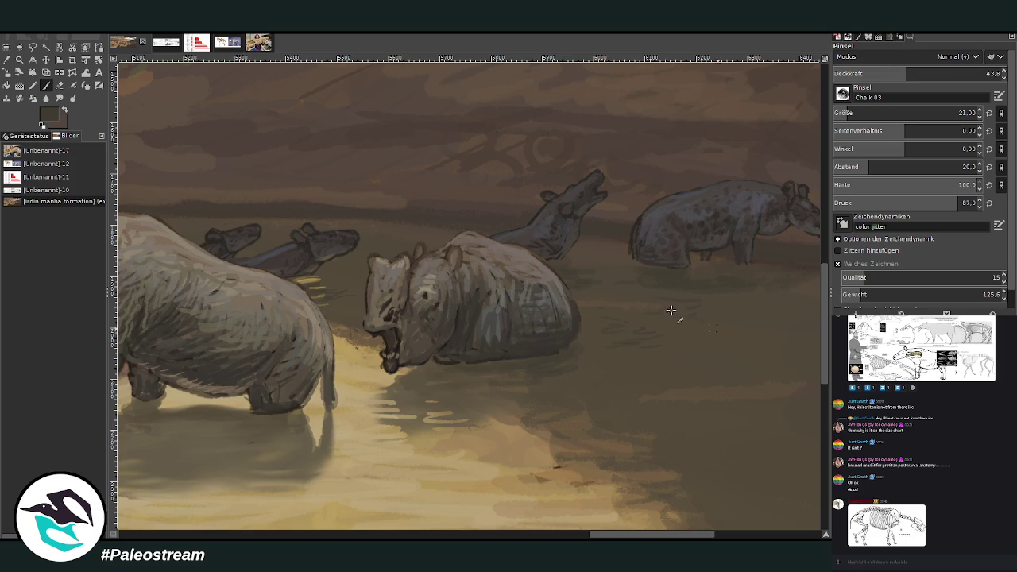
scroll(682, 406, right, 5)
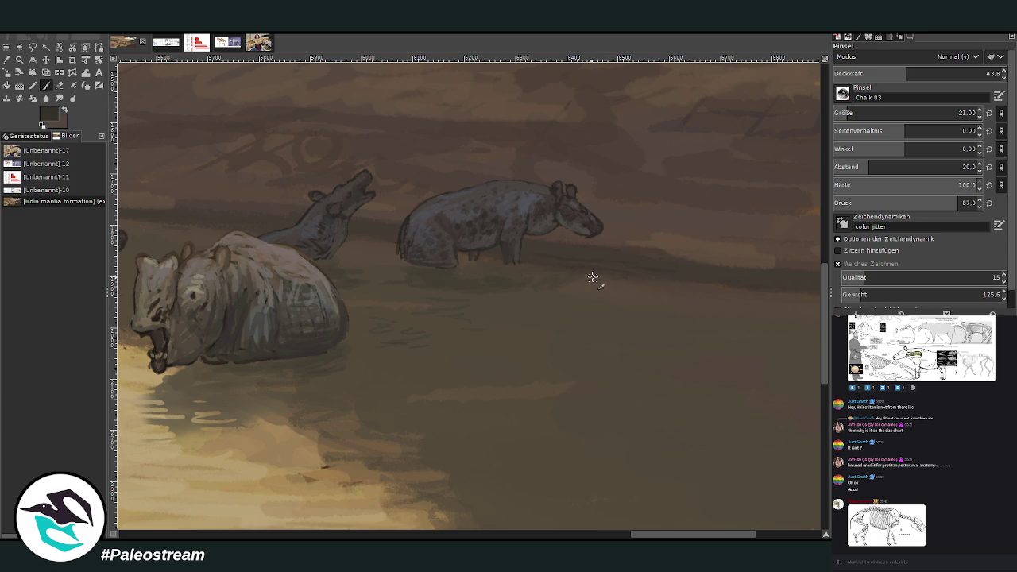
- Paint dark ripples on the water beside the rhino, then sample a tan from the painting
key(bracketright)
drag(589, 291, 546, 302)
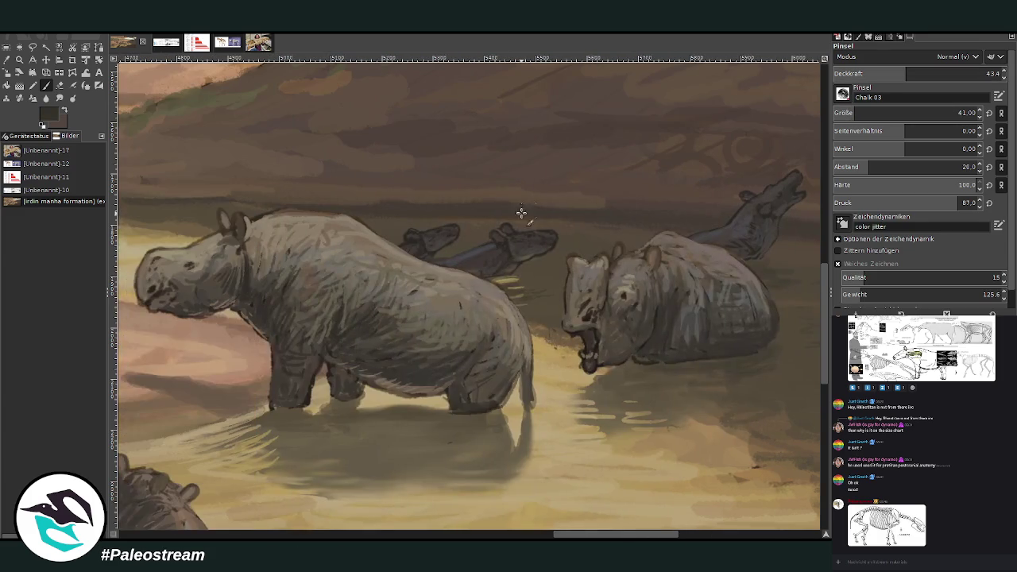
scroll(536, 493, left, 4)
scroll(537, 493, left, 1)
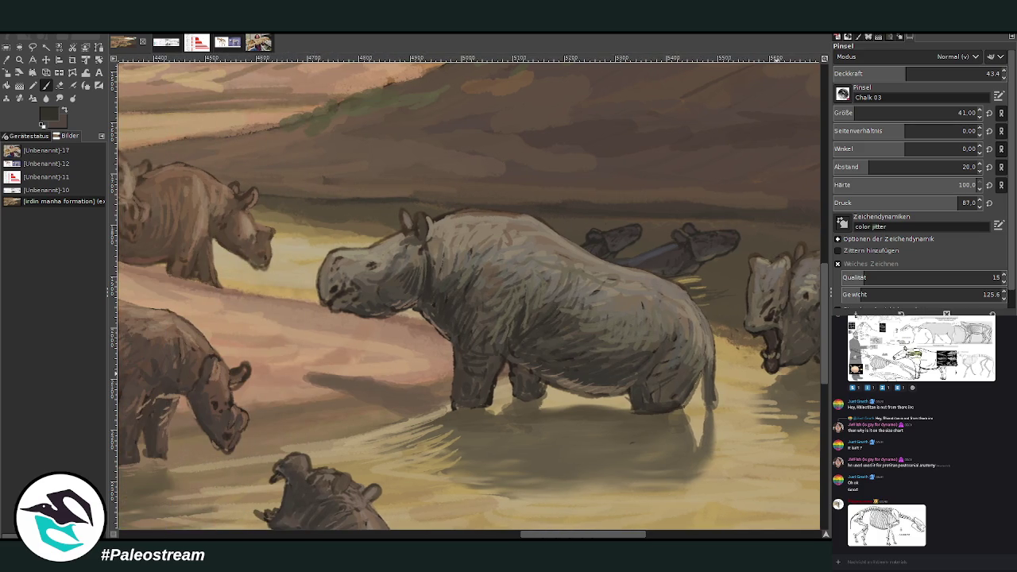
click(7, 59)
click(526, 216)
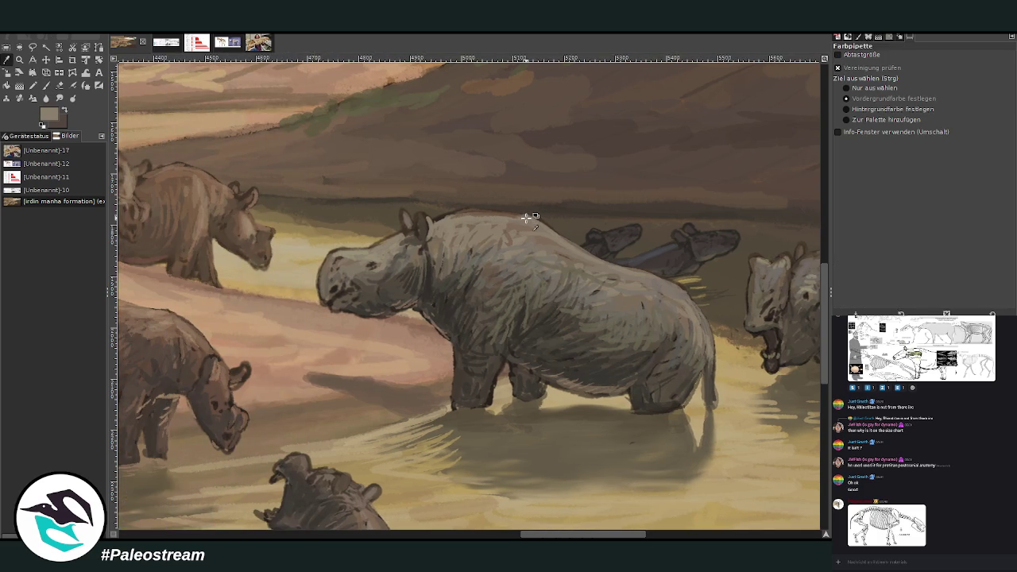
- Paint light bristles along the standing rhino's back using a light sampled colour, size 14, opacity 52.7
click(45, 85)
ctrl+click(801, 400)
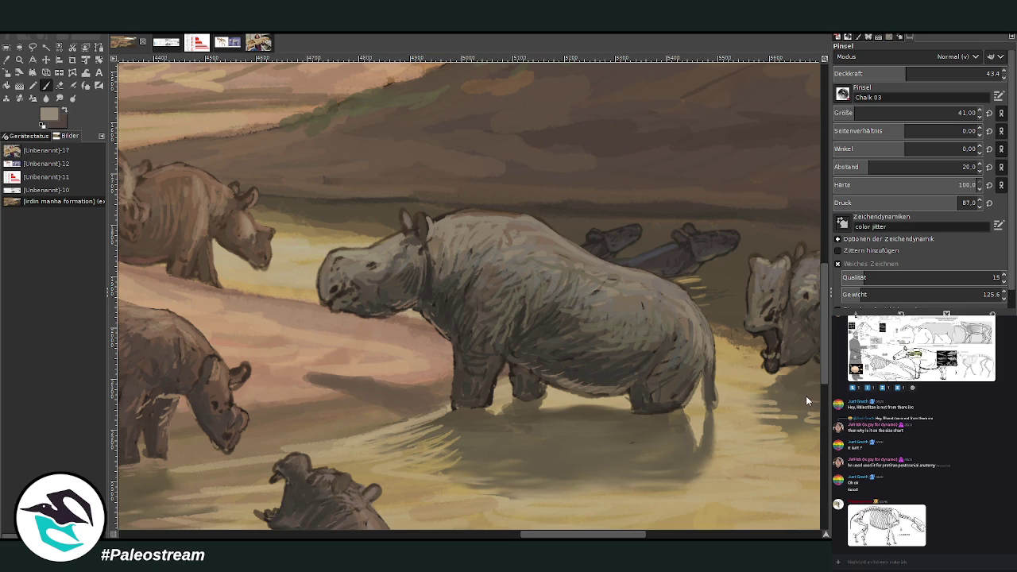
click(850, 113)
click(921, 74)
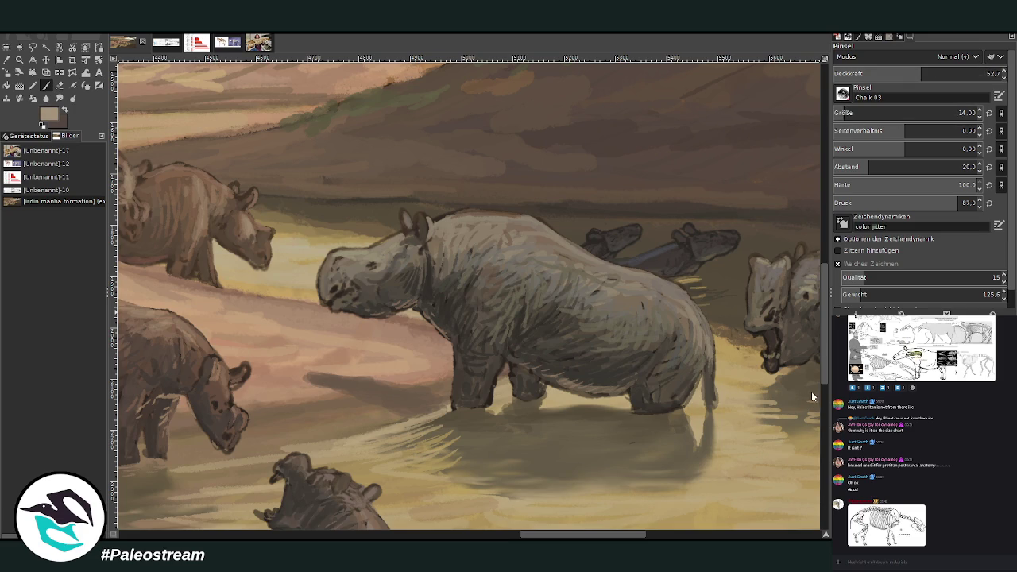
mouse_move(455, 211)
mouse_down()
mouse_move(542, 224)
mouse_move(529, 224)
mouse_up()
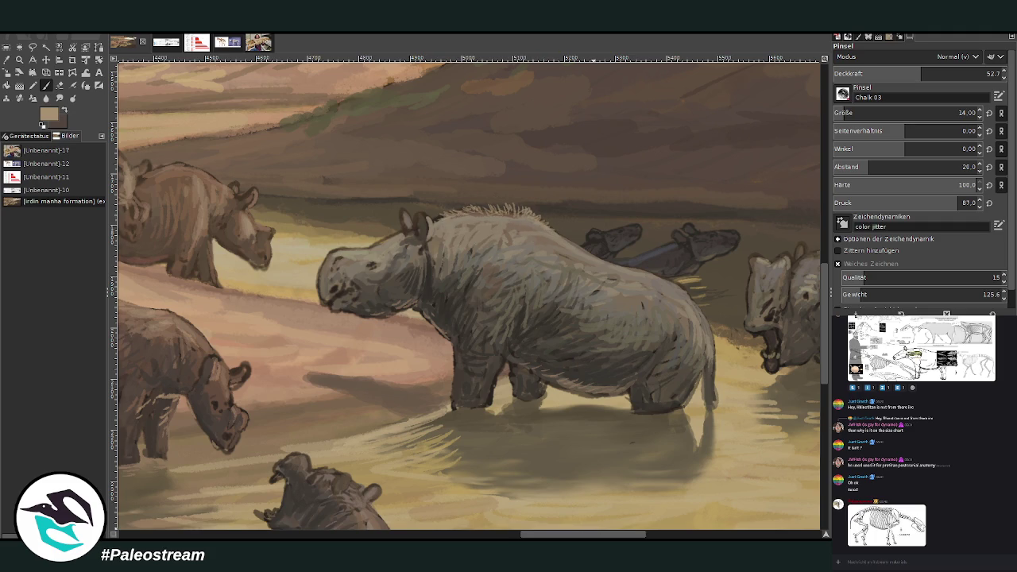
- Add light hair strokes on the wading rhino's back and spiky tufts on its ears
scroll(525, 334, right, 5)
mouse_move(625, 246)
mouse_down()
mouse_move(645, 234)
mouse_move(656, 241)
mouse_move(654, 229)
mouse_move(666, 240)
mouse_move(618, 250)
mouse_move(660, 232)
mouse_move(655, 240)
mouse_up()
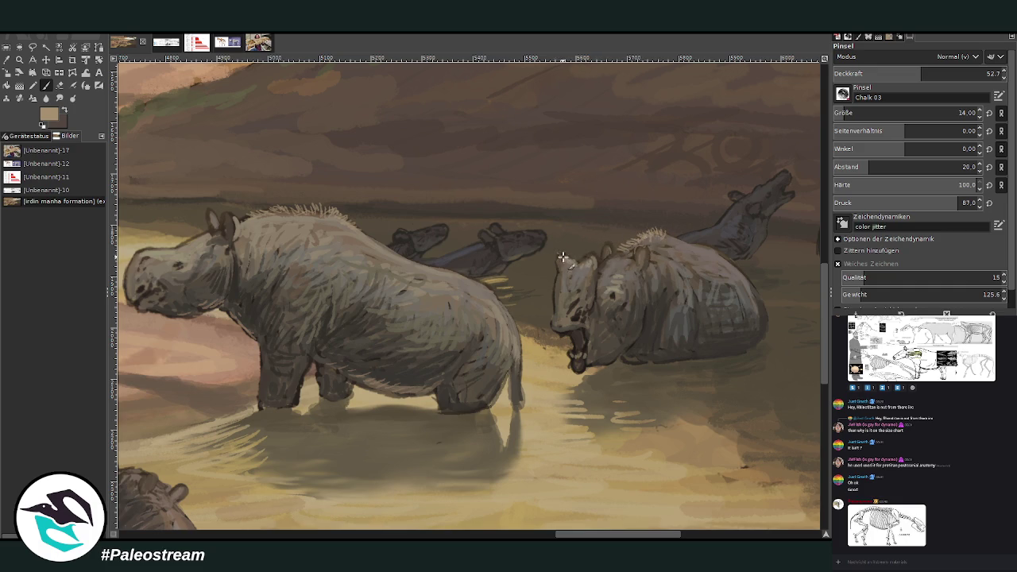
mouse_move(590, 262)
mouse_down()
mouse_move(594, 247)
mouse_move(556, 249)
mouse_up()
drag(561, 534, 535, 536)
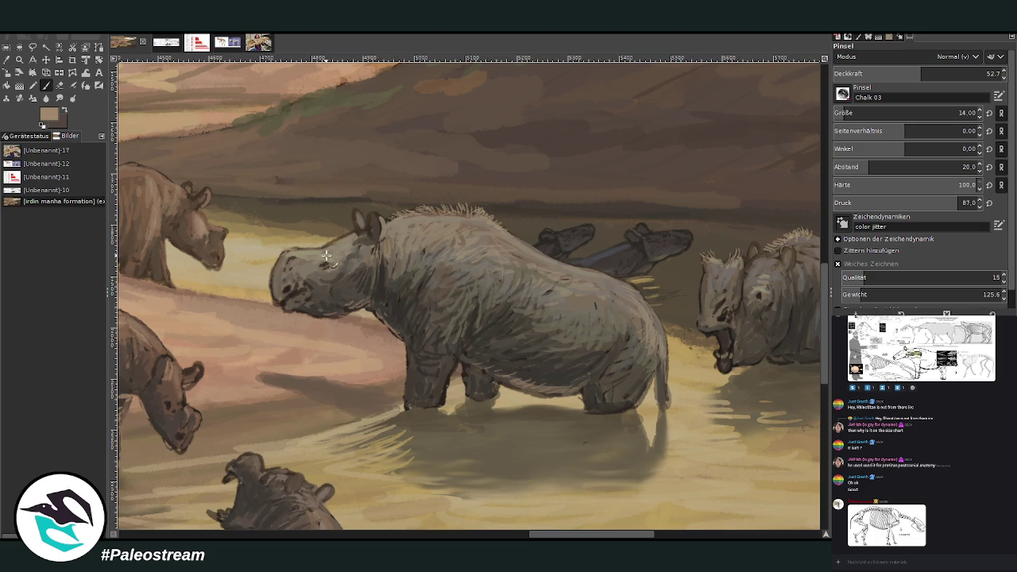
- Darken the standing rhino's eye area
drag(300, 255, 295, 262)
mouse_move(318, 262)
mouse_down()
mouse_move(320, 254)
mouse_move(286, 292)
mouse_up()
scroll(672, 277, right, 2)
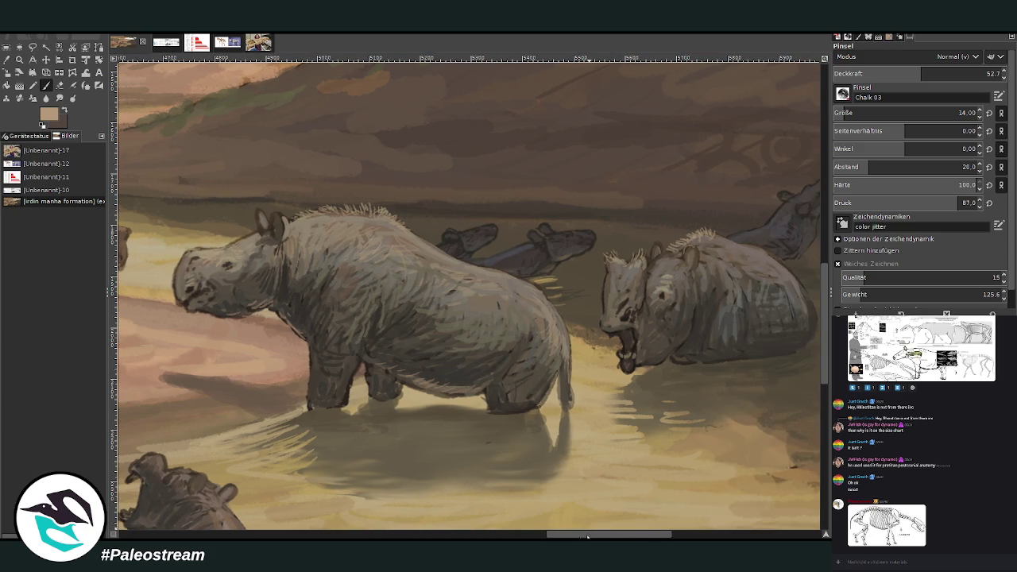
scroll(790, 277, left, 6)
scroll(790, 278, down, 3)
scroll(790, 277, down, 1)
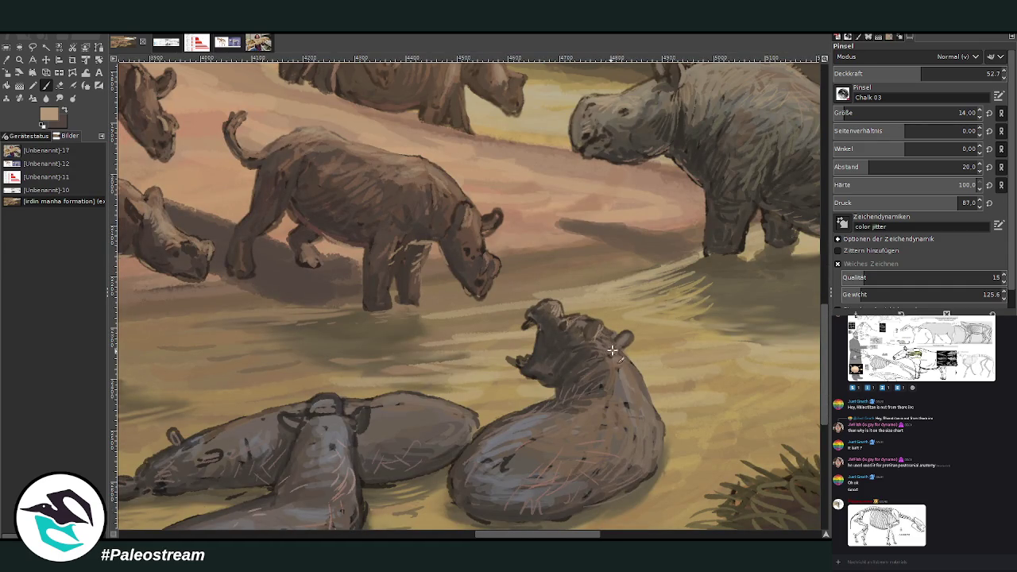
- Reshape the lying hippo's head with darker grey and add light strokes to its back and snout
drag(658, 438, 613, 421)
scroll(509, 492, left, 5)
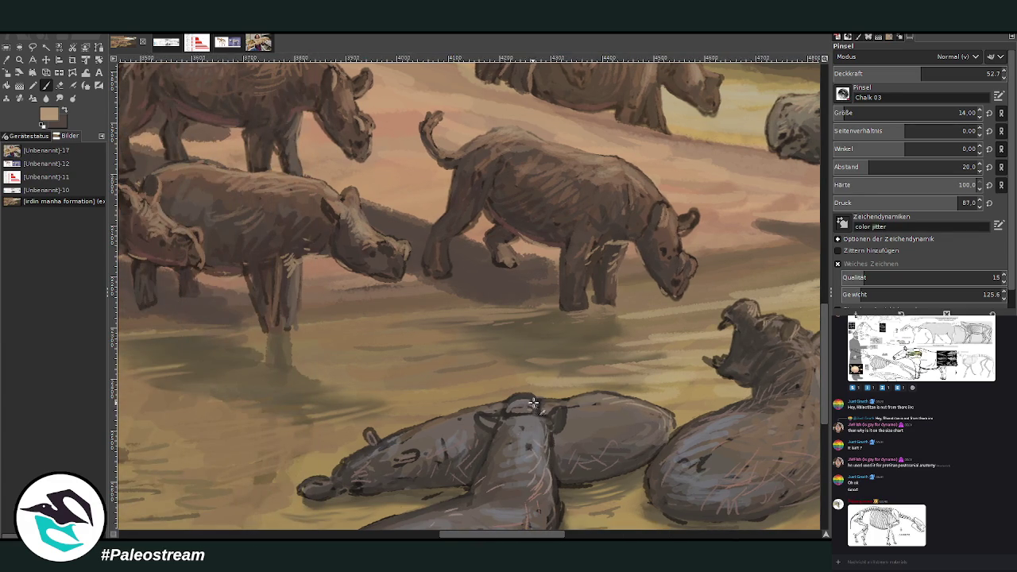
ctrl+click(822, 370)
mouse_move(531, 402)
mouse_down()
mouse_move(544, 421)
mouse_move(563, 413)
mouse_up()
scroll(826, 319, down, 1)
scroll(825, 319, down, 1)
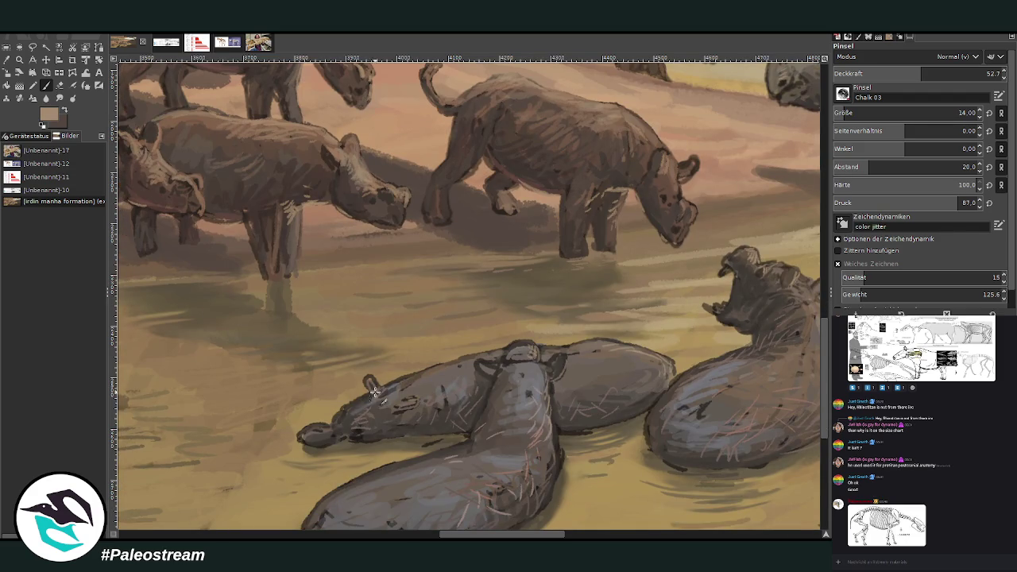
drag(327, 433, 314, 429)
- Sample the hippos' dark grey-brown body colours and pan to bring the yawning hippo into view
ctrl+click(620, 374)
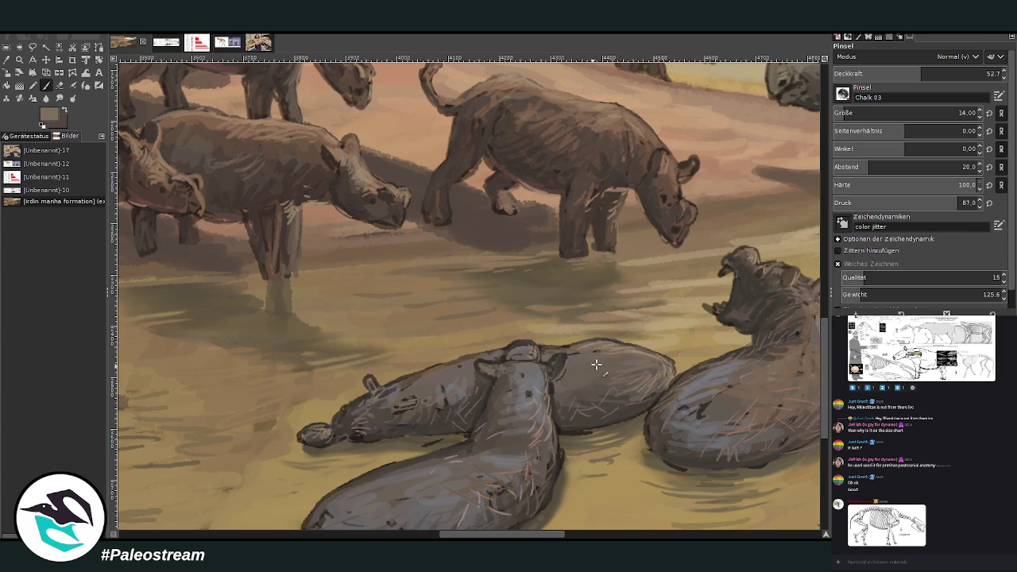
ctrl+click(807, 418)
drag(532, 486, 402, 487)
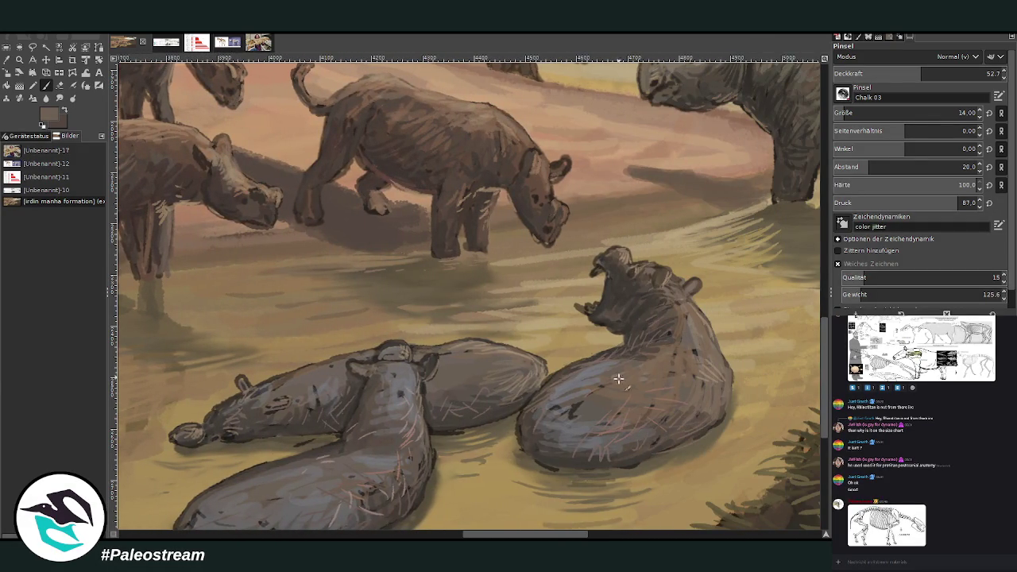
key(minus)
key(minus)
key(minus)
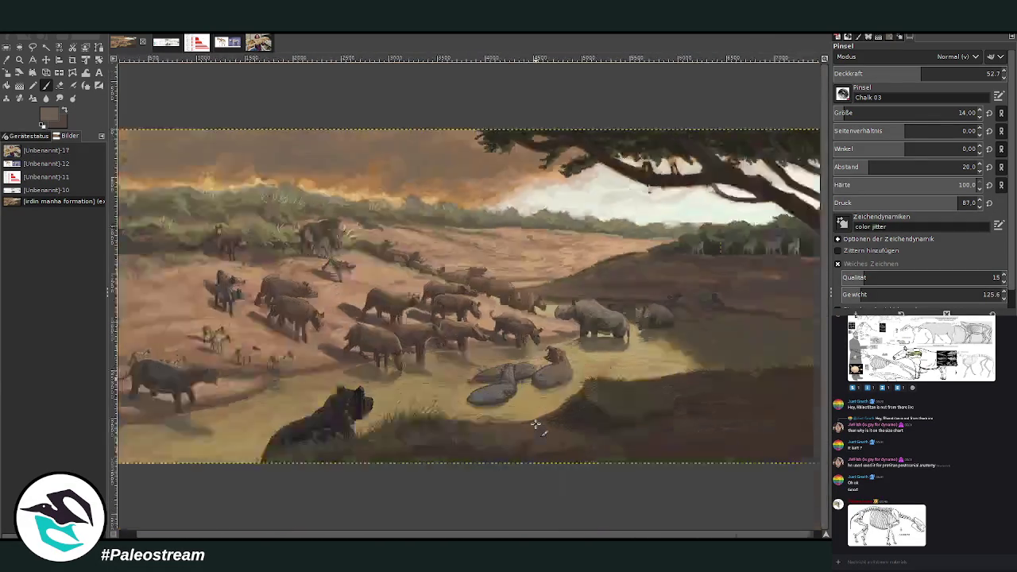
- Zoom out, then drag Zoom rectangles so the painting fills the window
key(minus)
key(minus)
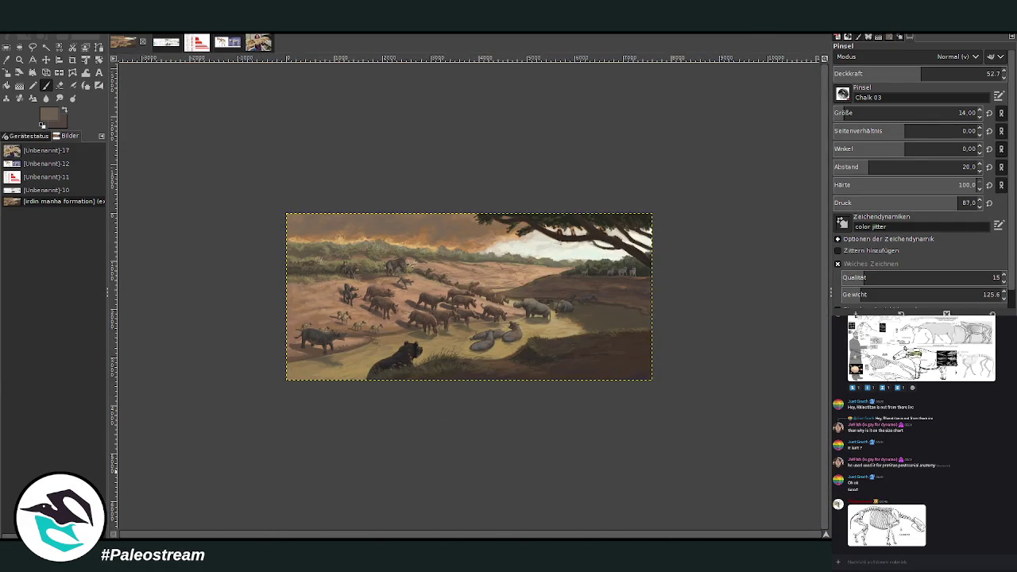
key(z)
drag(288, 188, 667, 419)
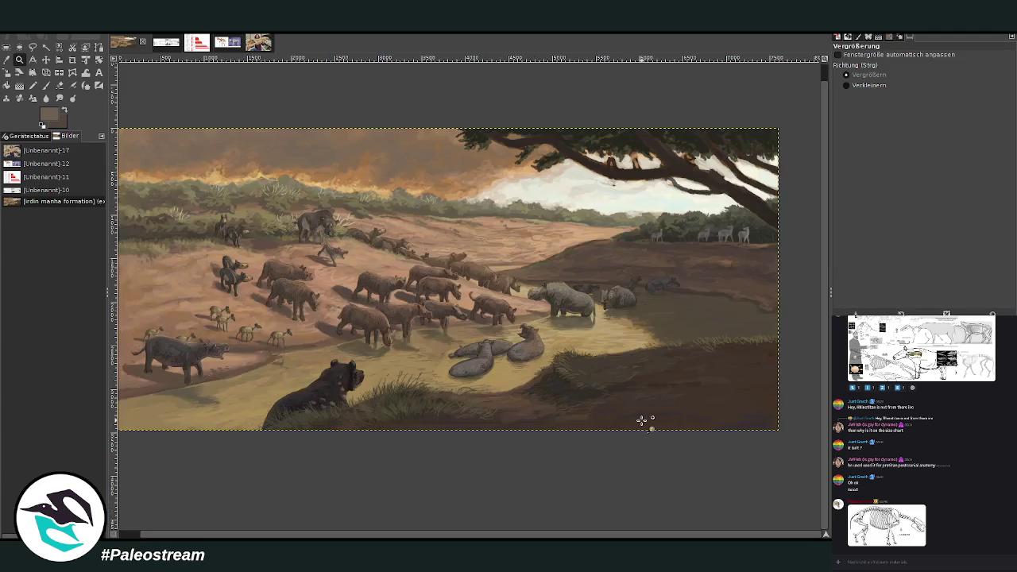
drag(191, 99, 468, 409)
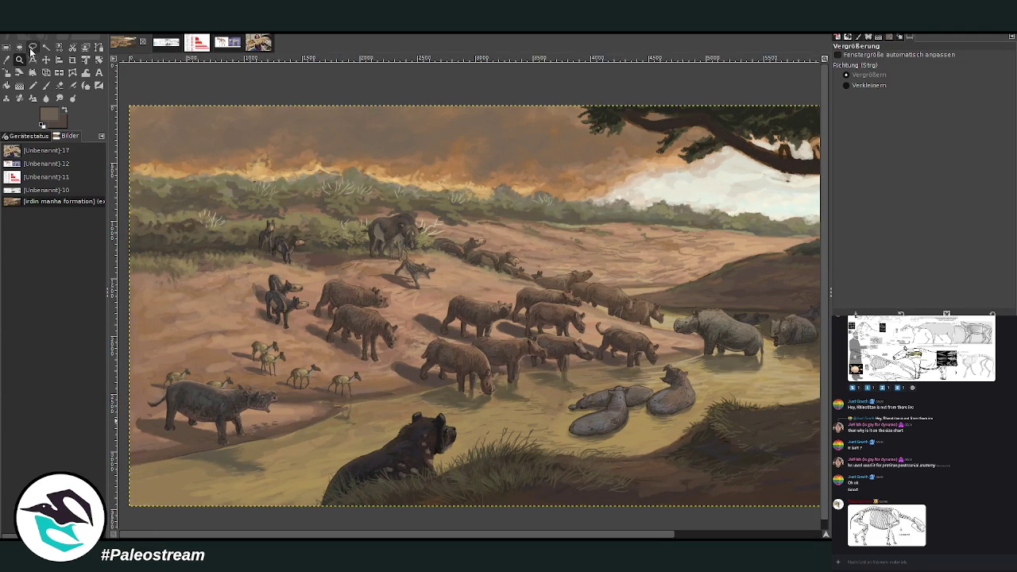
click(31, 47)
- Trace a freehand outline around the middle rhino herd and close it into a selection
mouse_move(484, 406)
mouse_down()
mouse_move(322, 276)
mouse_move(382, 288)
mouse_move(536, 284)
mouse_move(670, 352)
mouse_move(661, 370)
mouse_move(518, 402)
mouse_move(489, 426)
mouse_up()
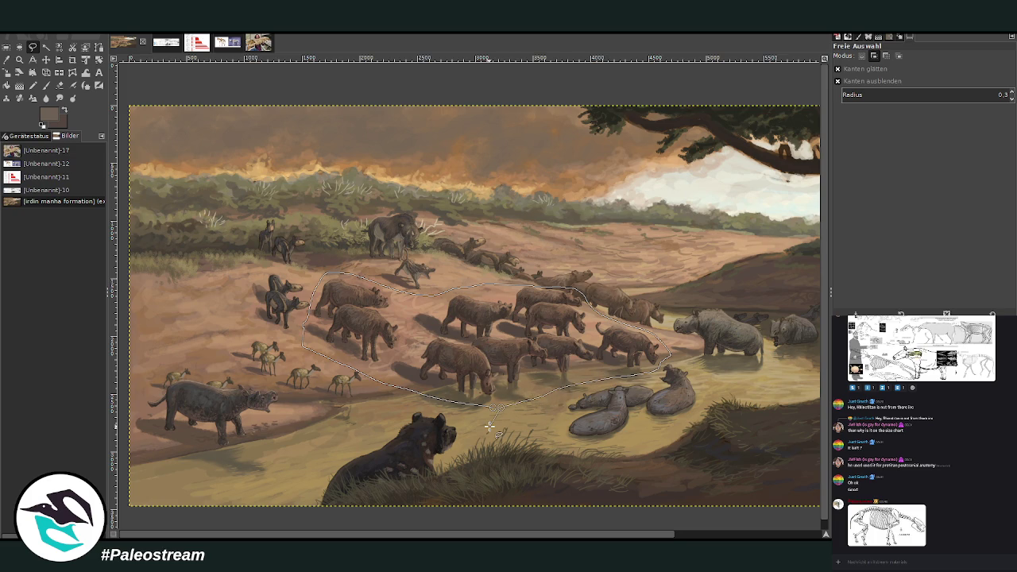
key(Return)
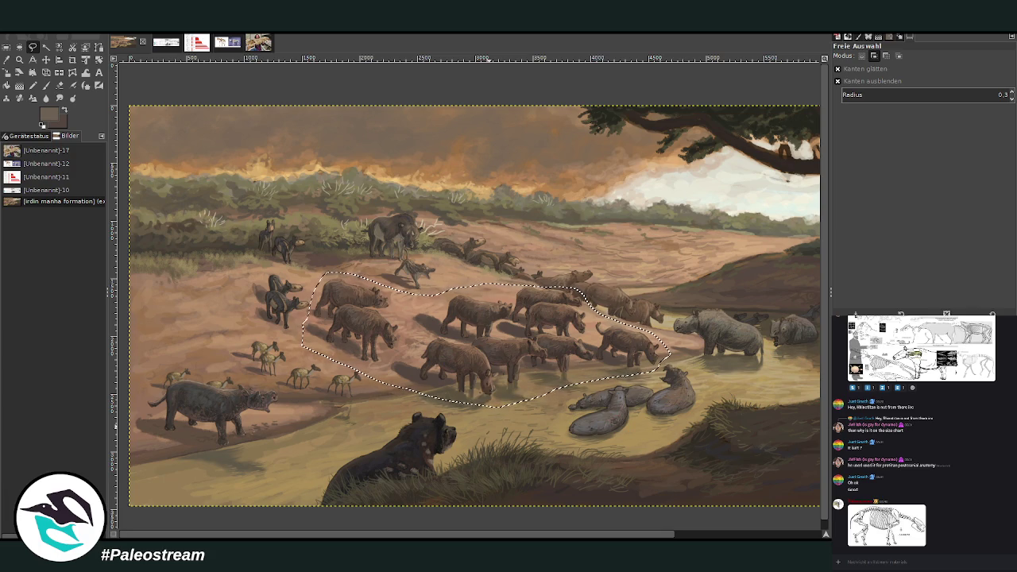
key(m)
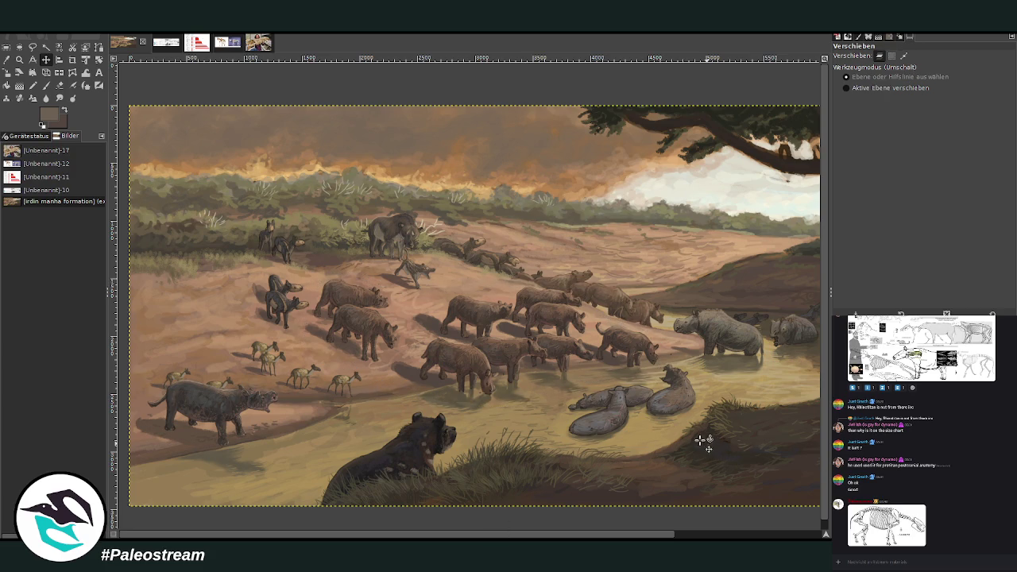
- Copy and paste the rhino herd, move the copy to the left, and anchor it
key(ctrl+c)
key(ctrl+v)
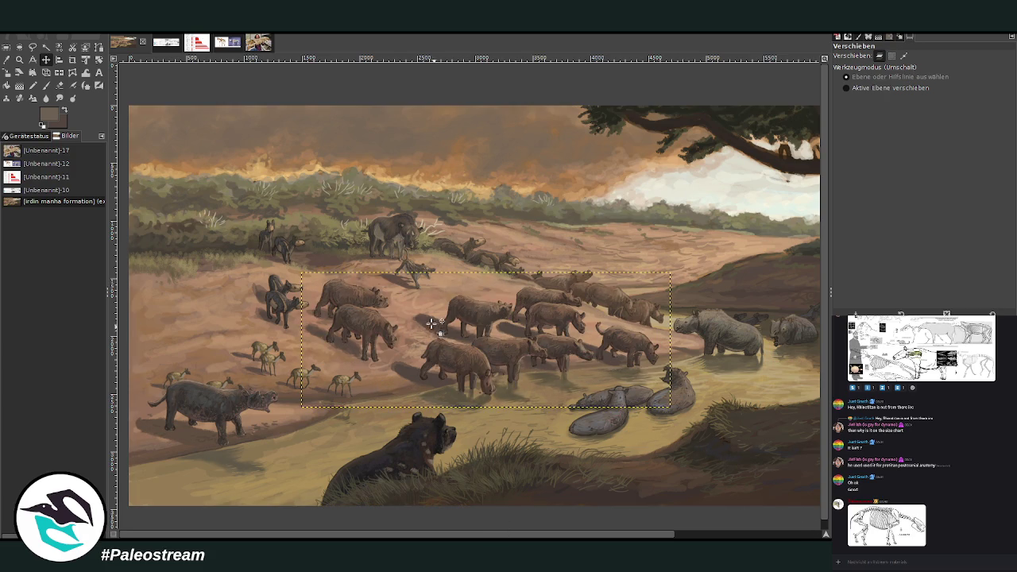
drag(447, 349, 235, 335)
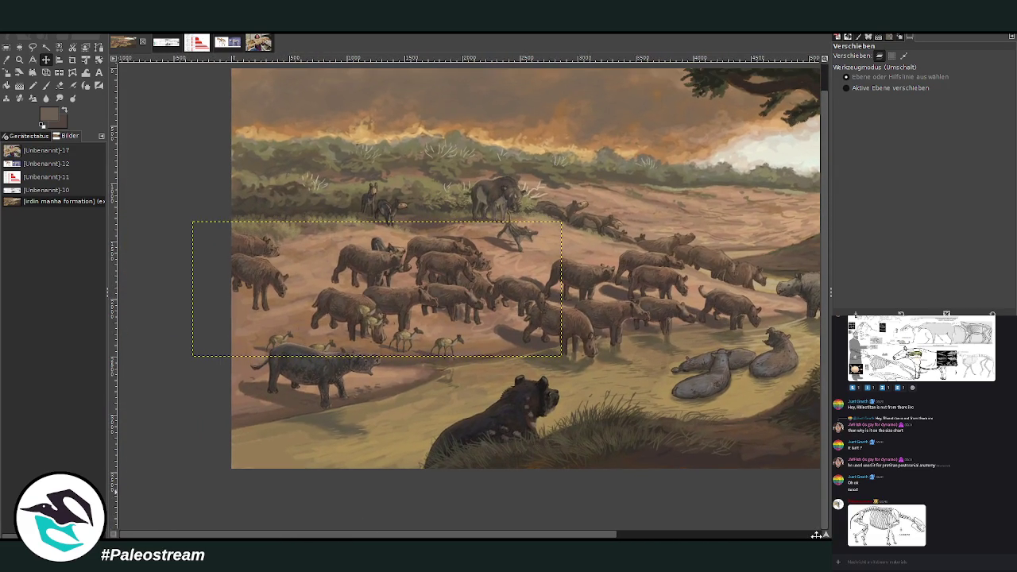
drag(713, 562, 815, 535)
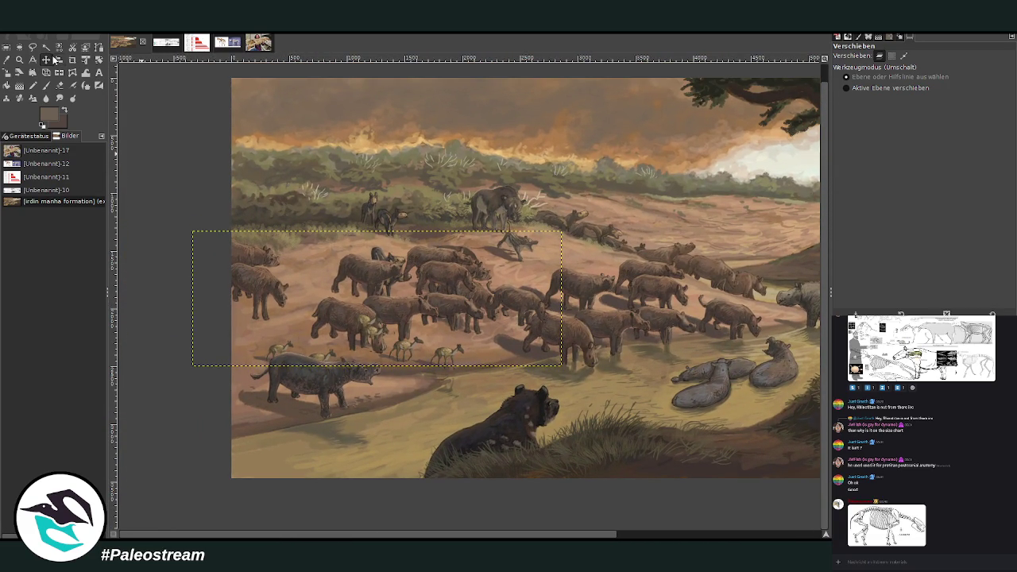
drag(389, 307, 302, 300)
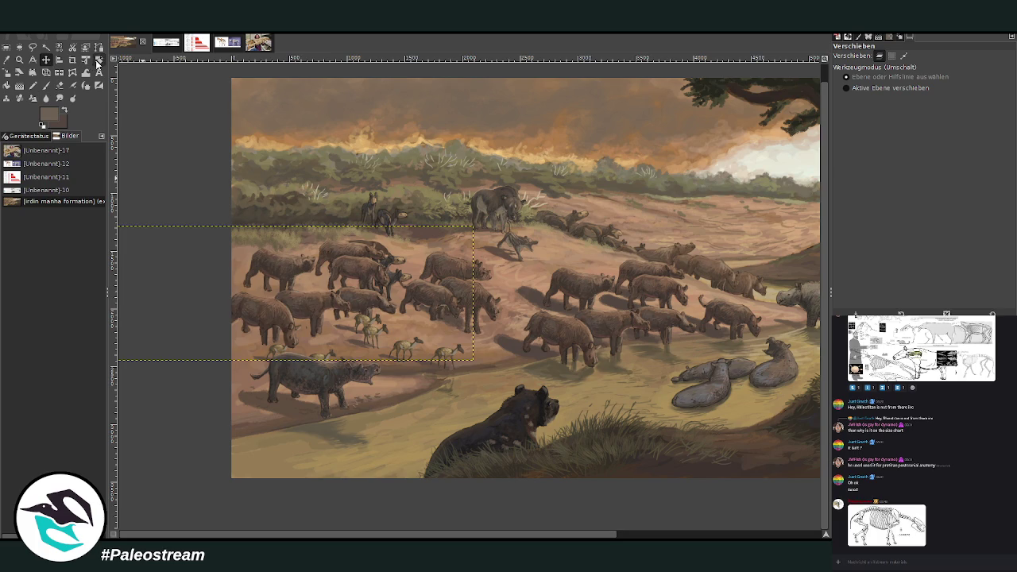
click(96, 61)
- Skew the copied herd with the Perspective tool so it recedes in depth
click(46, 72)
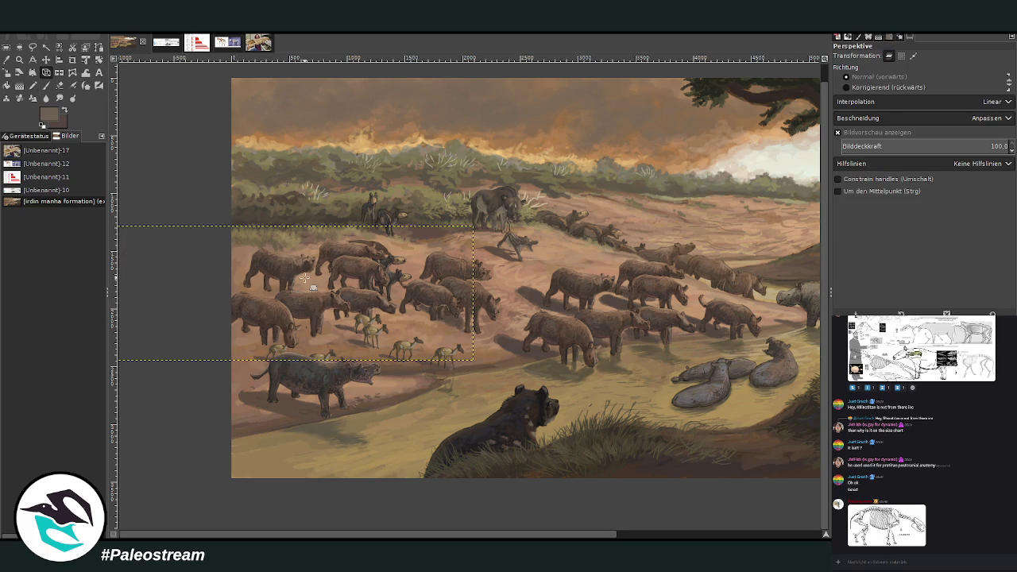
click(361, 313)
drag(406, 332, 388, 342)
mouse_move(178, 240)
mouse_down()
mouse_move(173, 221)
mouse_move(192, 218)
mouse_up()
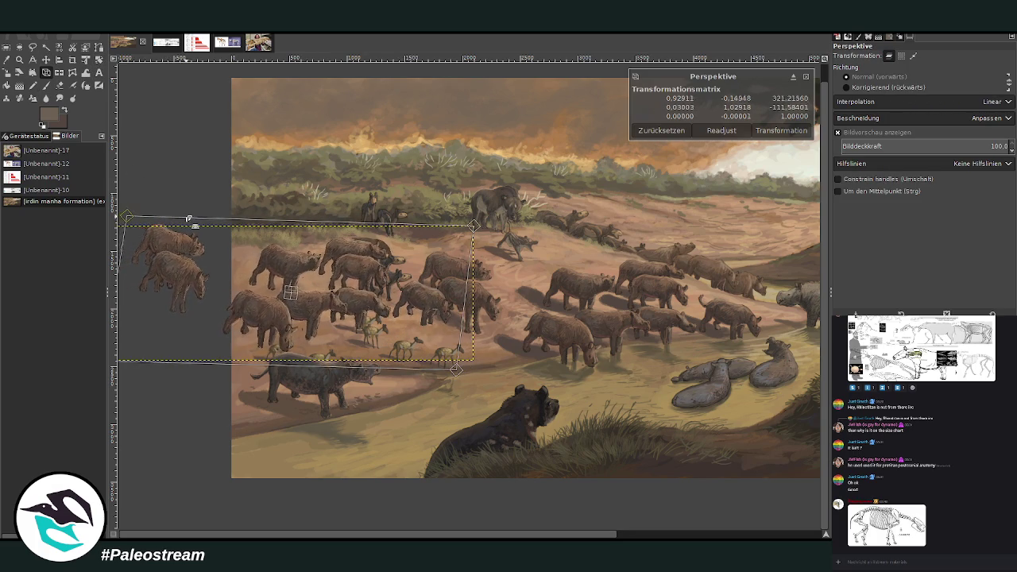
drag(476, 230, 475, 228)
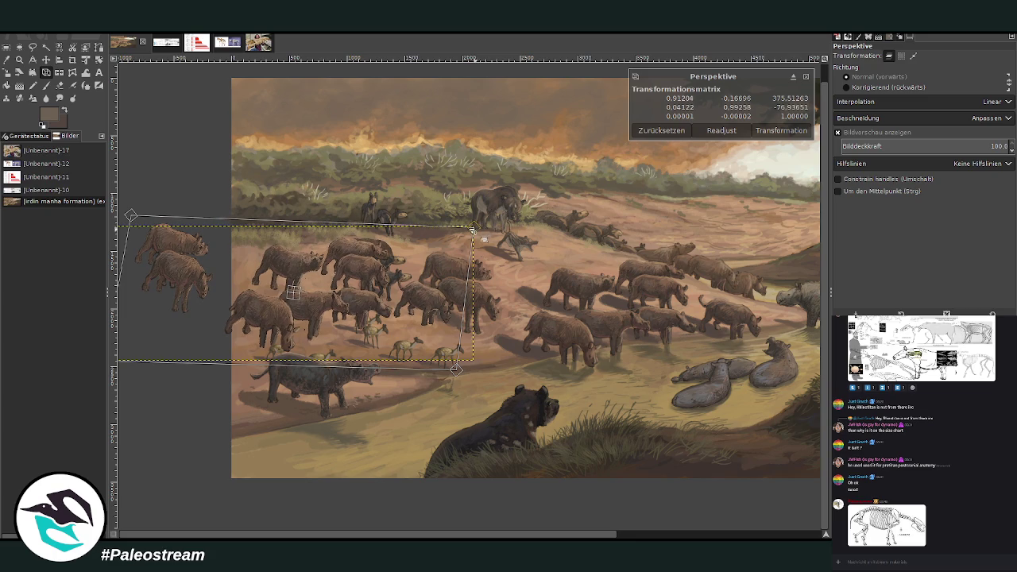
drag(456, 369, 449, 373)
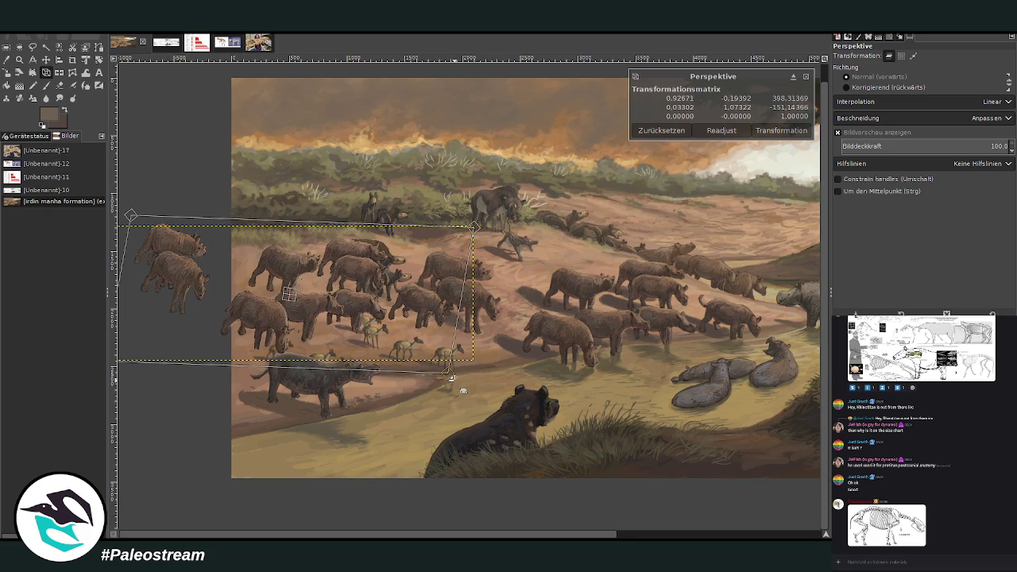
click(781, 131)
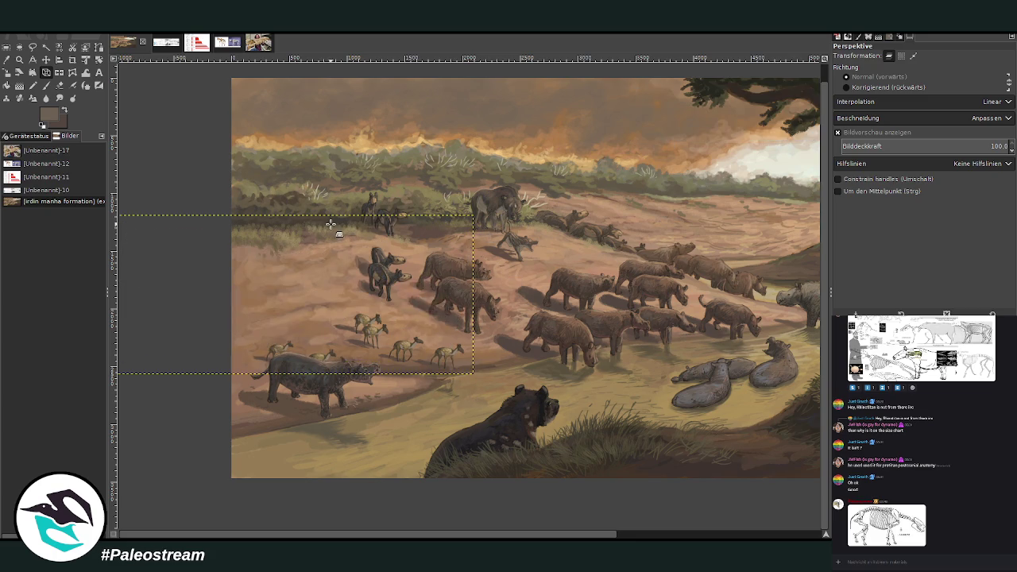
- Scale the copied herd up to about 3495x1508, shifting it slightly left
click(7, 72)
click(224, 268)
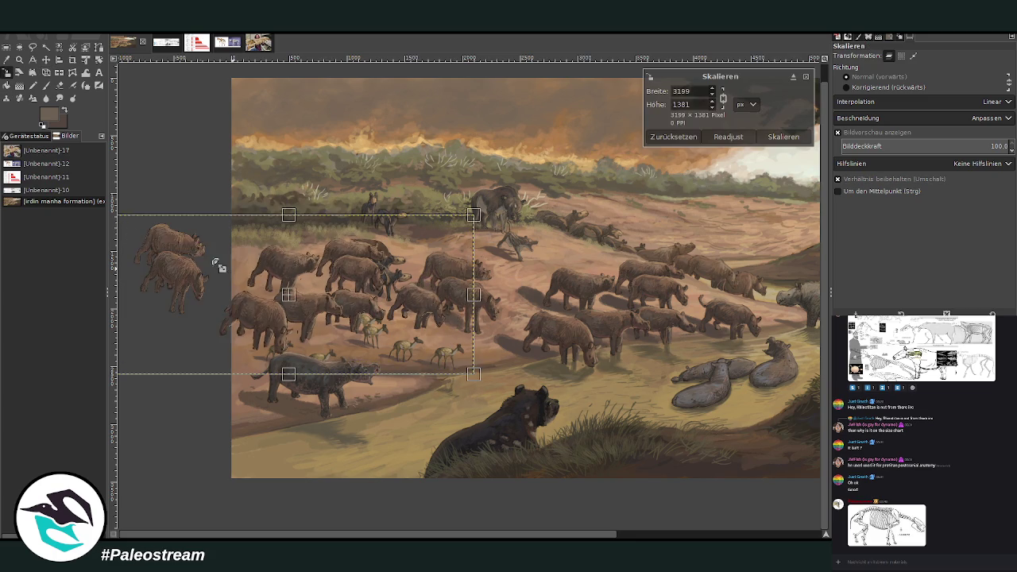
drag(278, 293, 256, 296)
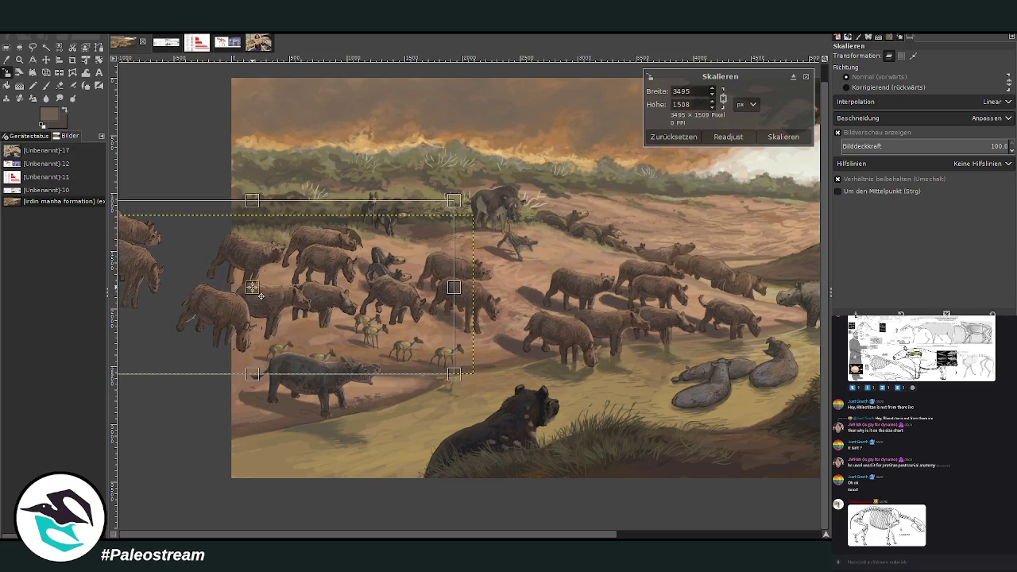
click(783, 136)
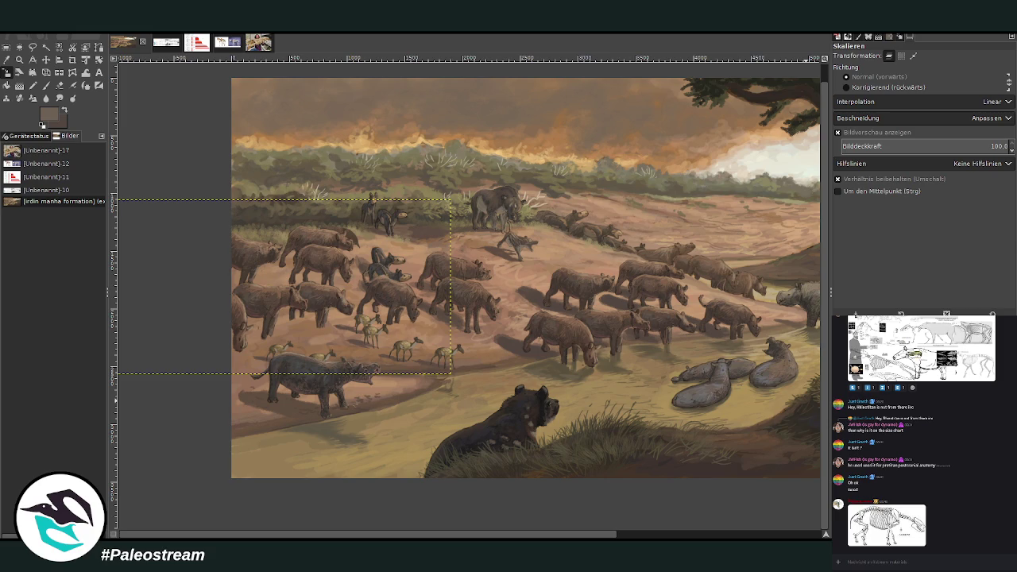
click(19, 60)
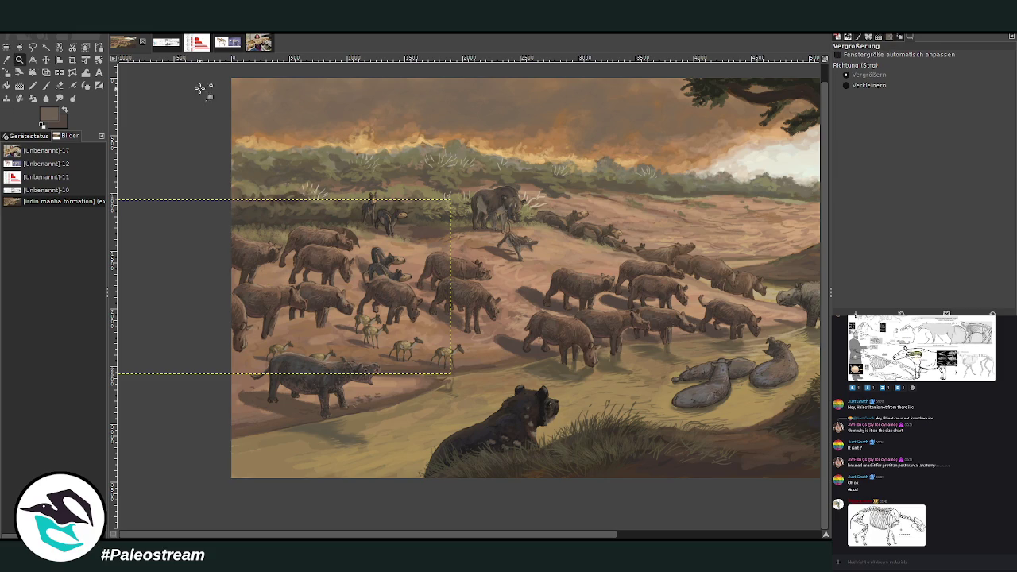
click(847, 85)
click(298, 237)
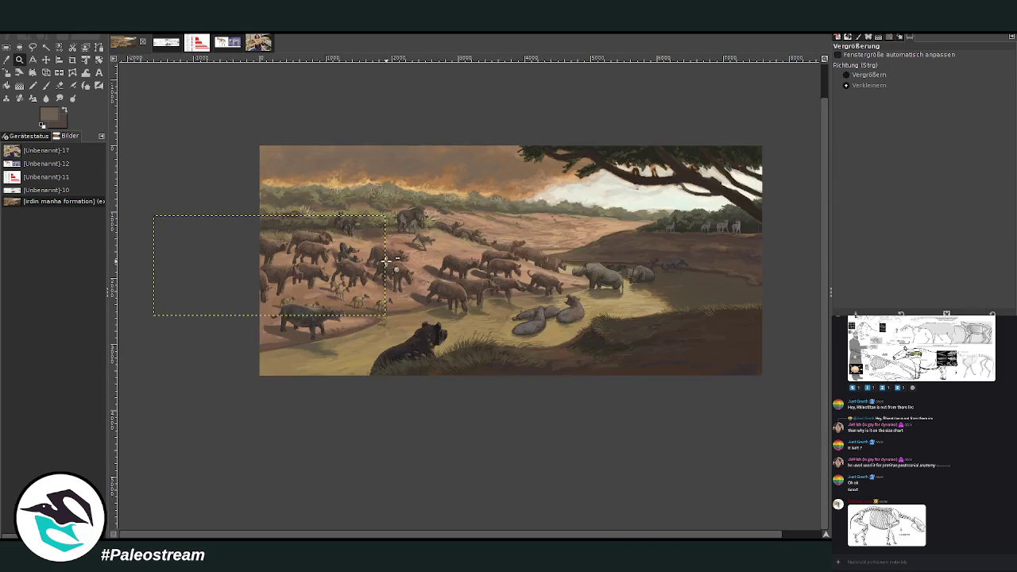
scroll(493, 254, up, 1)
click(846, 75)
drag(227, 170, 707, 427)
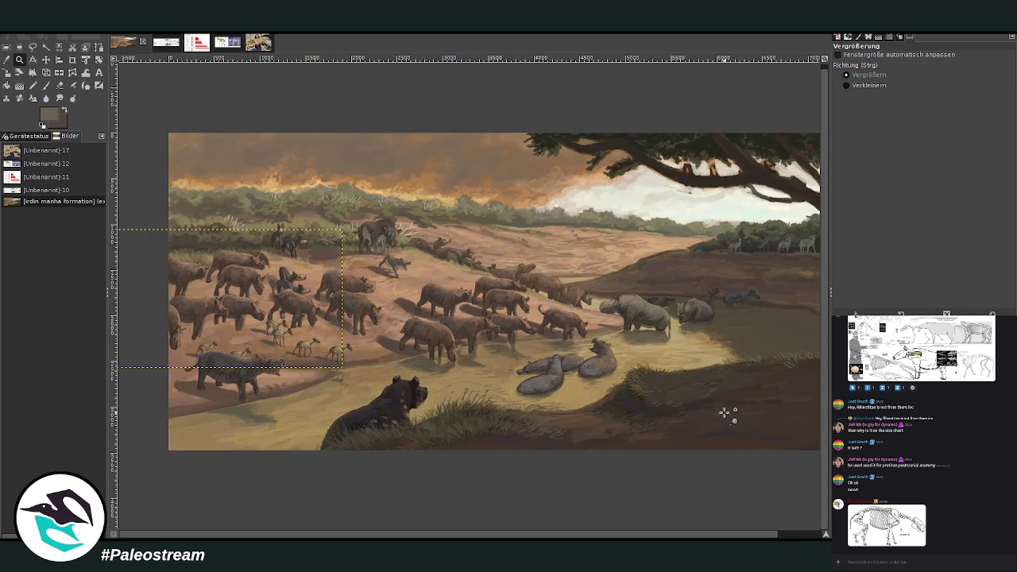
scroll(769, 535, right, 2)
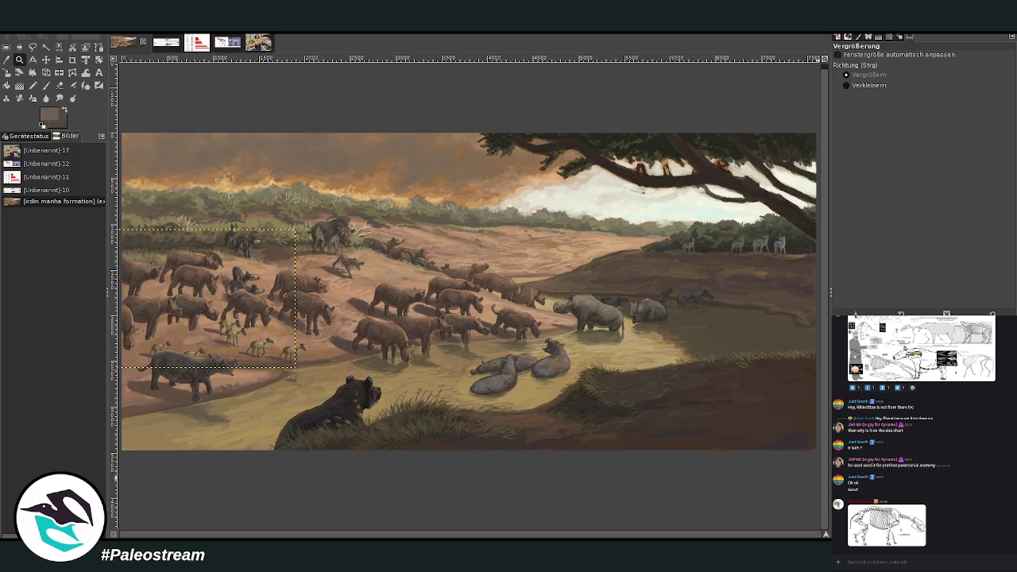
key(Delete)
key(ctrl+z)
- Shrink the herd layer to about 993x429 and place it mid-slope
click(7, 72)
click(135, 300)
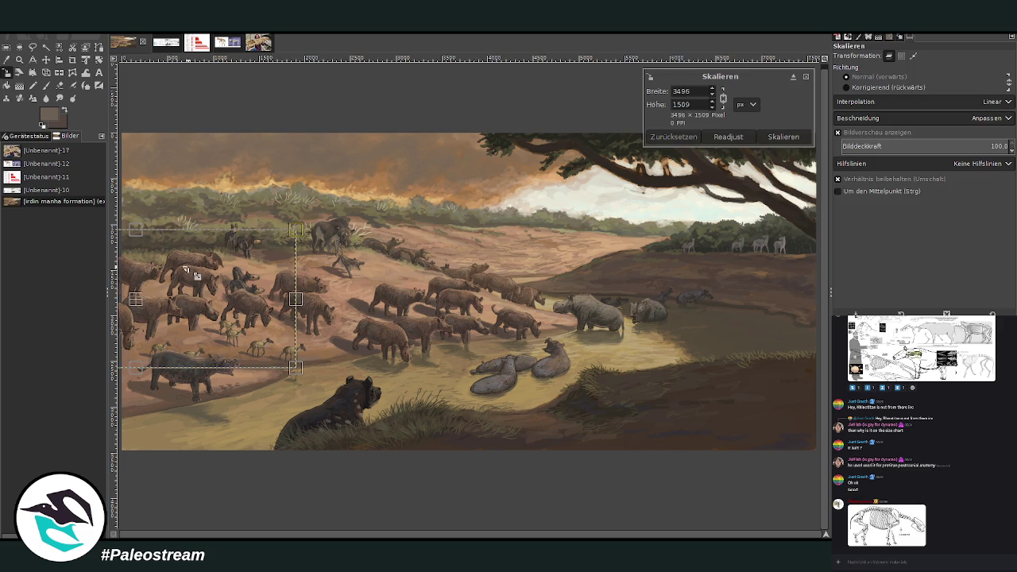
mouse_move(137, 302)
mouse_down()
mouse_move(238, 270)
mouse_move(480, 258)
mouse_move(480, 278)
mouse_up()
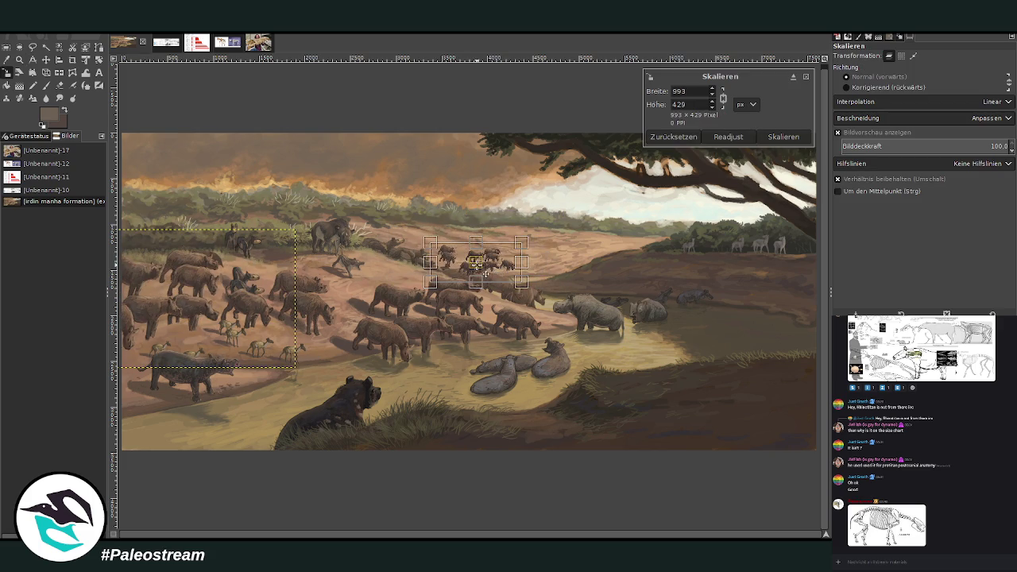
click(783, 135)
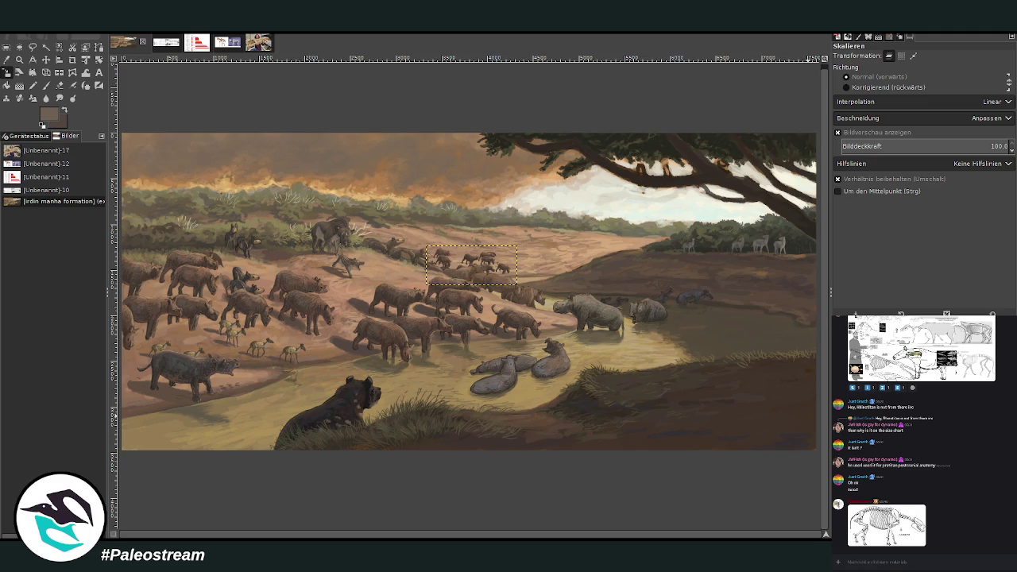
- Sample the tan ground colour and haze the distant herd with a size-350, ~10-opacity Lighten Only brush
click(7, 60)
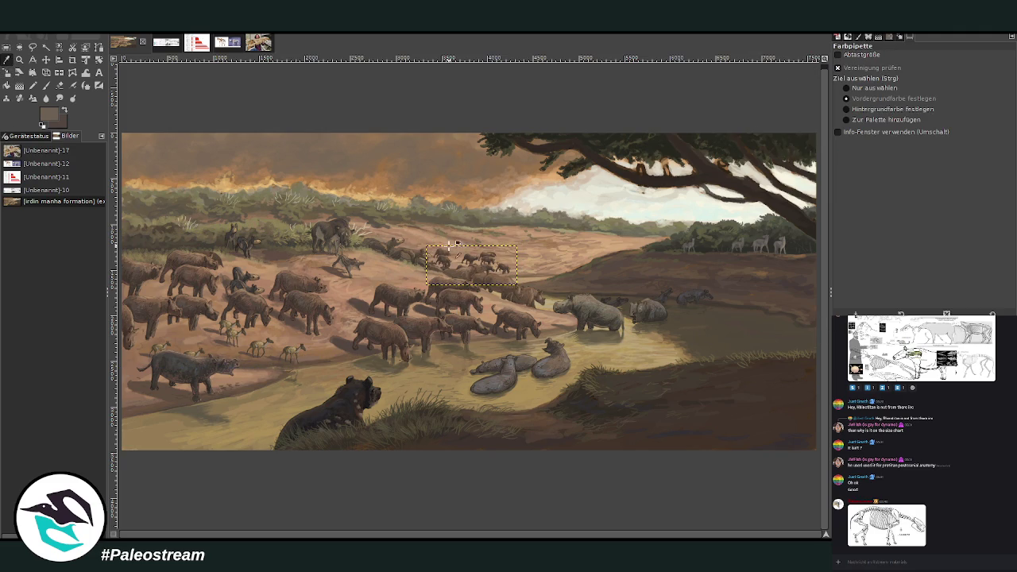
click(394, 253)
click(46, 85)
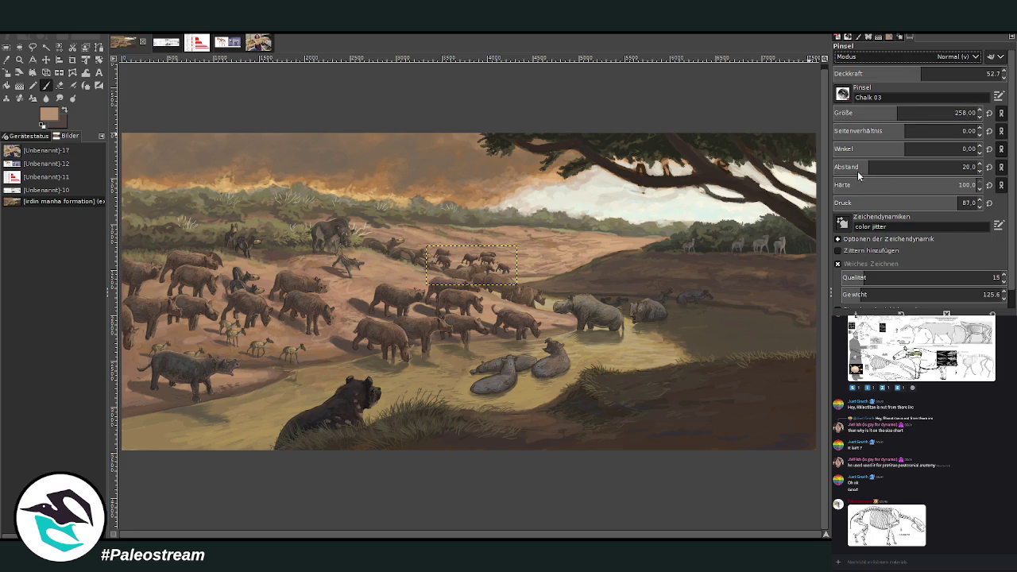
drag(874, 113, 911, 112)
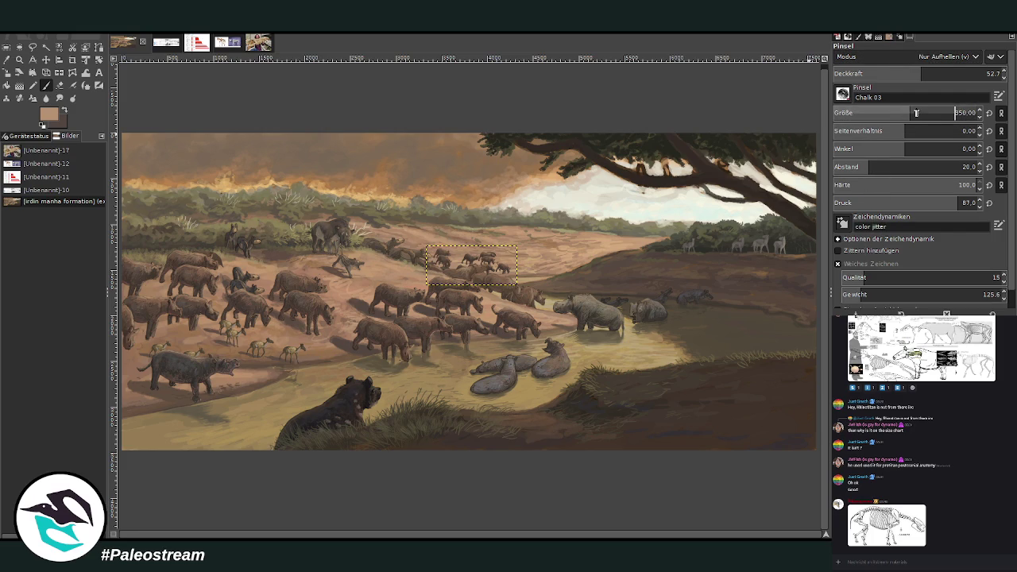
drag(875, 75, 849, 73)
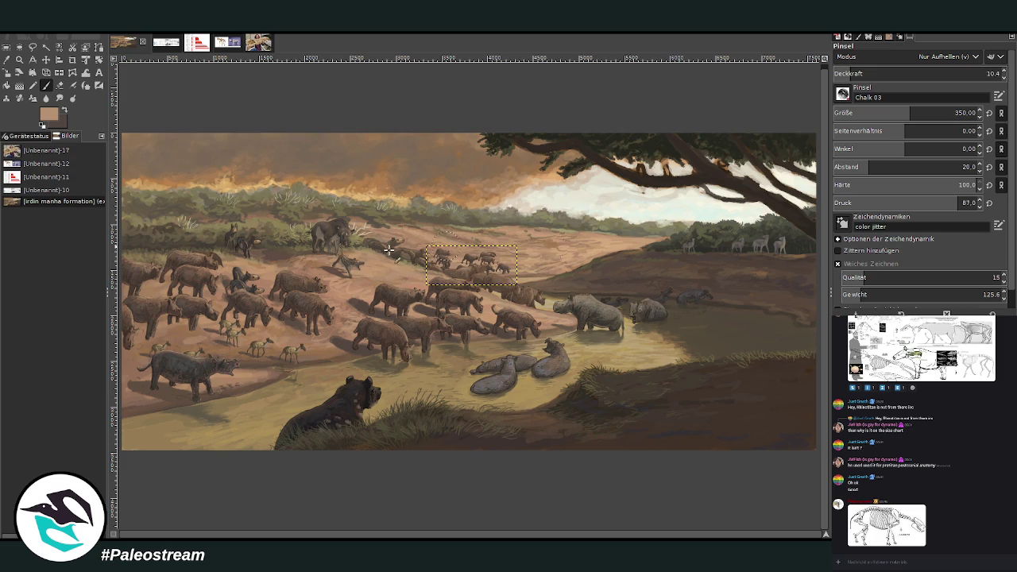
drag(473, 259, 502, 264)
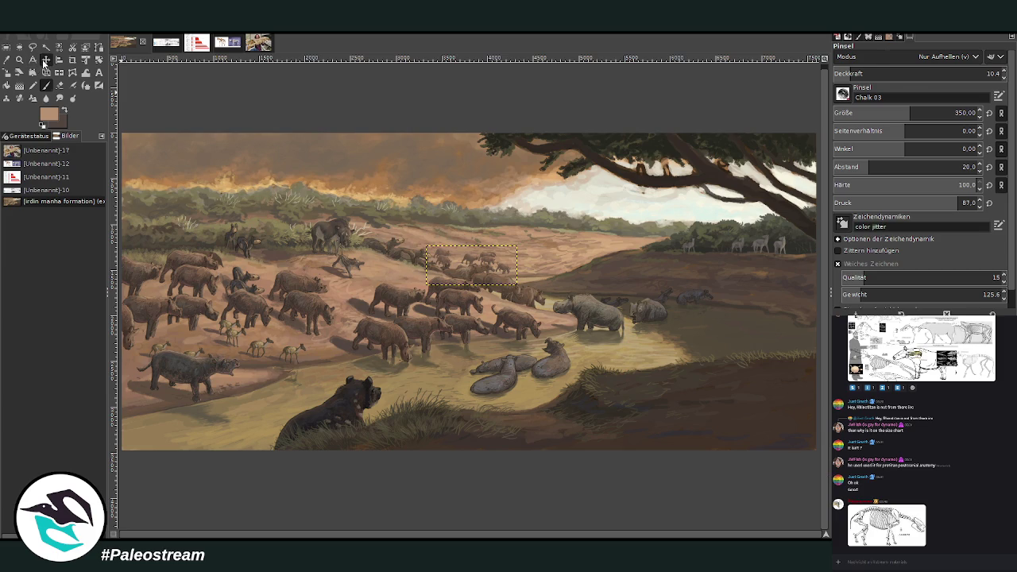
- Drag a copy of the distant herd up-left and extend the selection over both groups
click(46, 60)
drag(470, 257, 434, 237)
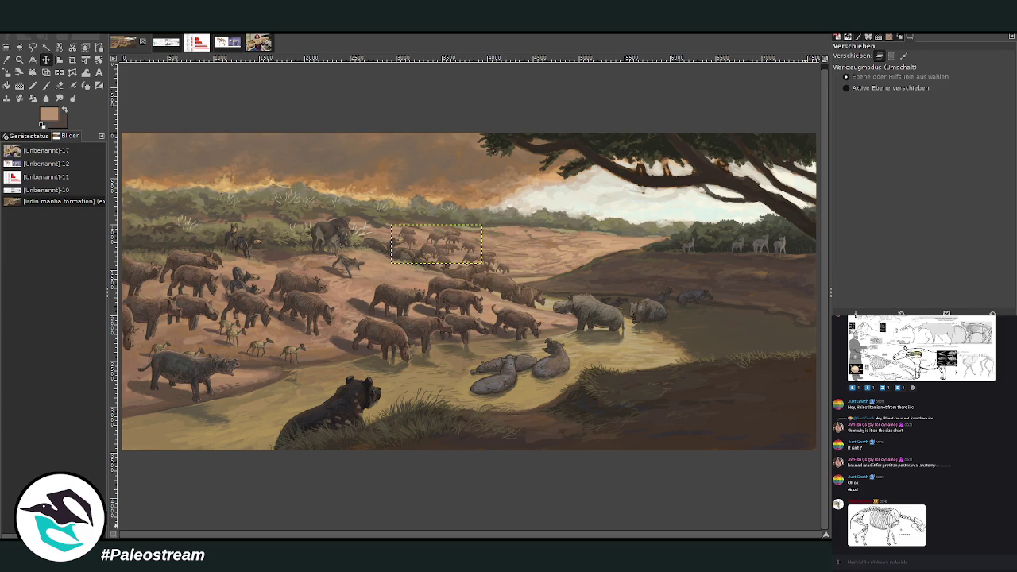
key(ctrl+z)
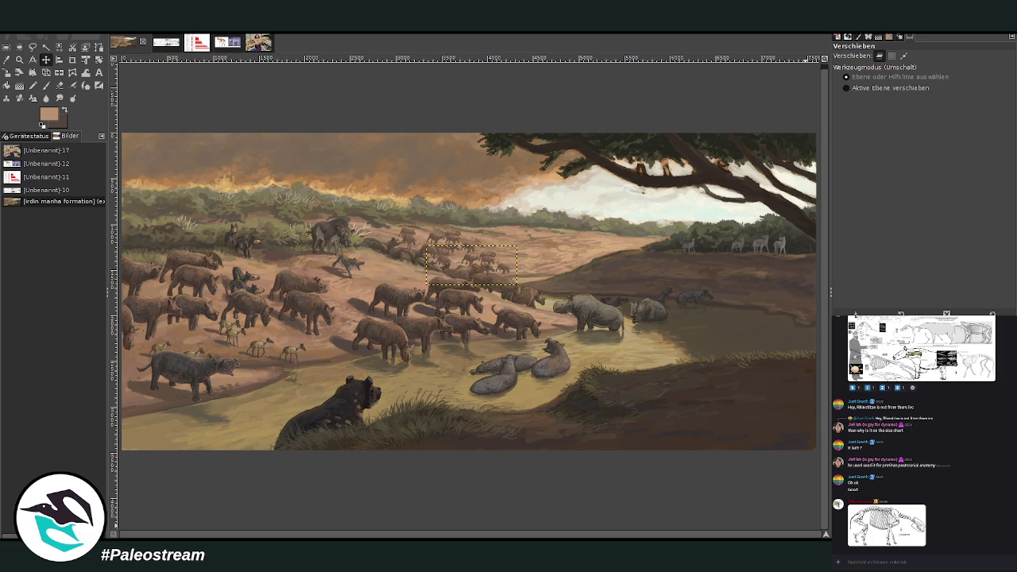
key(ctrl+z)
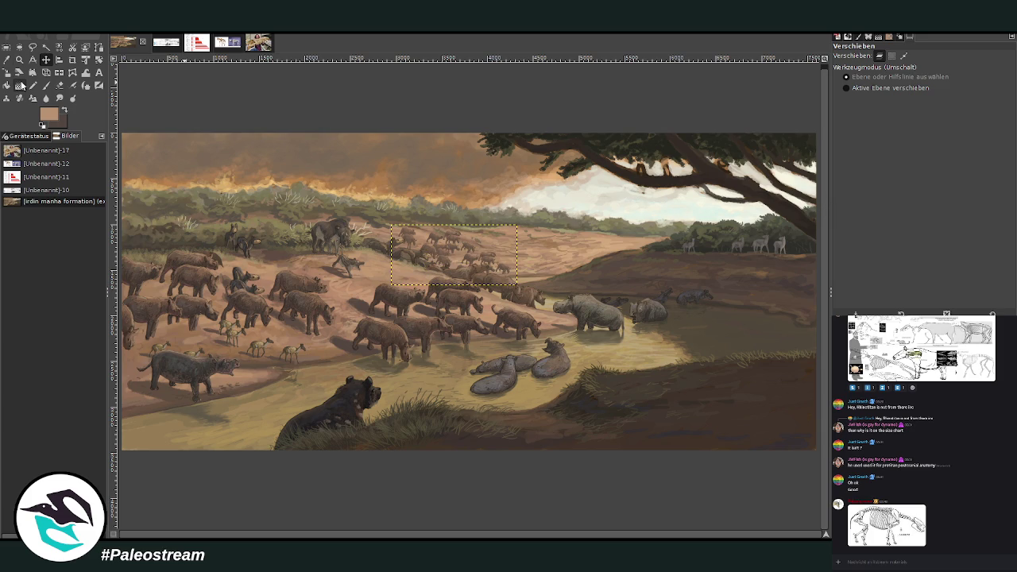
- Zoom in on the distant herd and rotate it slightly
click(19, 59)
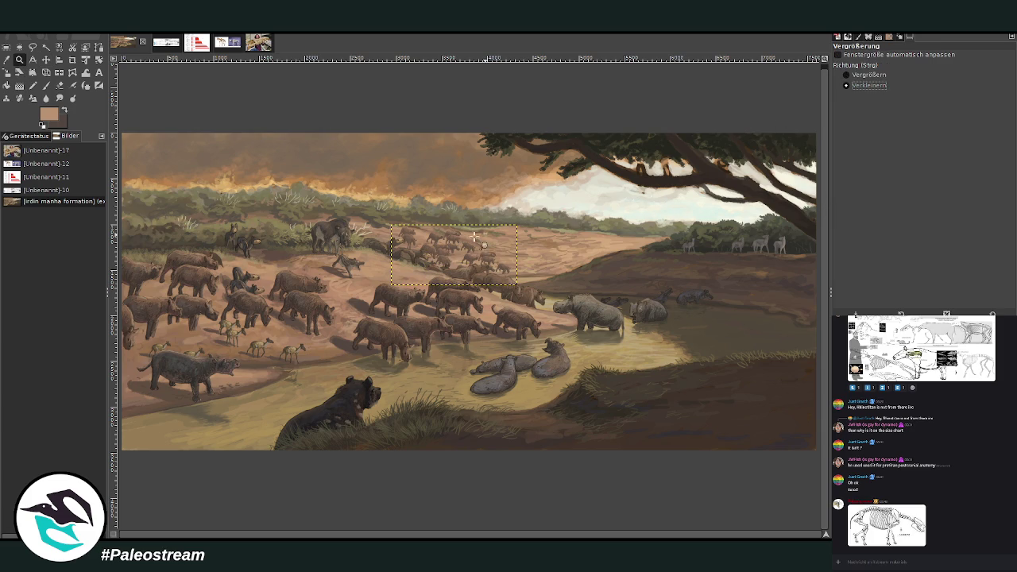
ctrl+click(496, 236)
click(854, 75)
drag(257, 216, 710, 359)
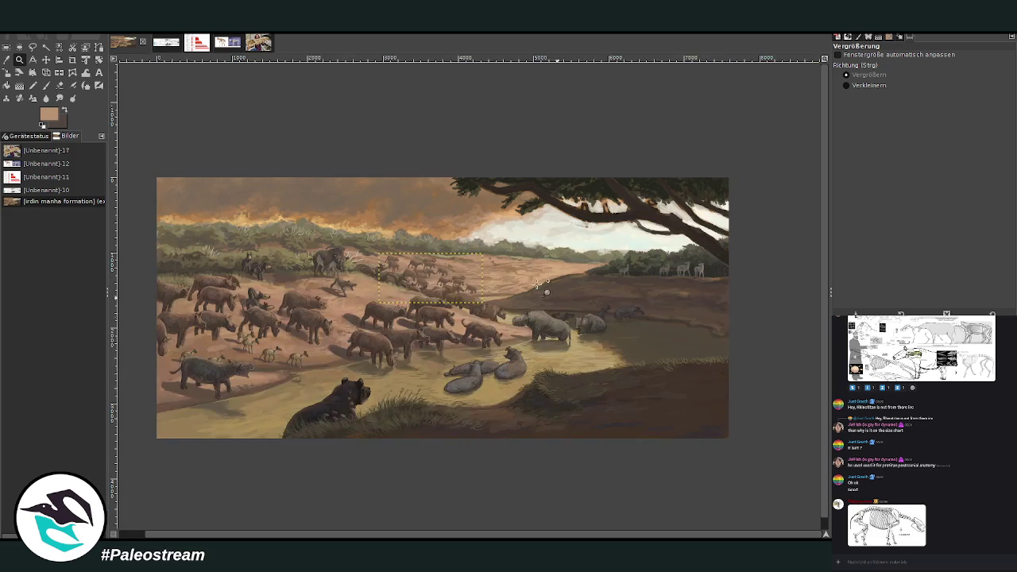
drag(385, 231, 659, 337)
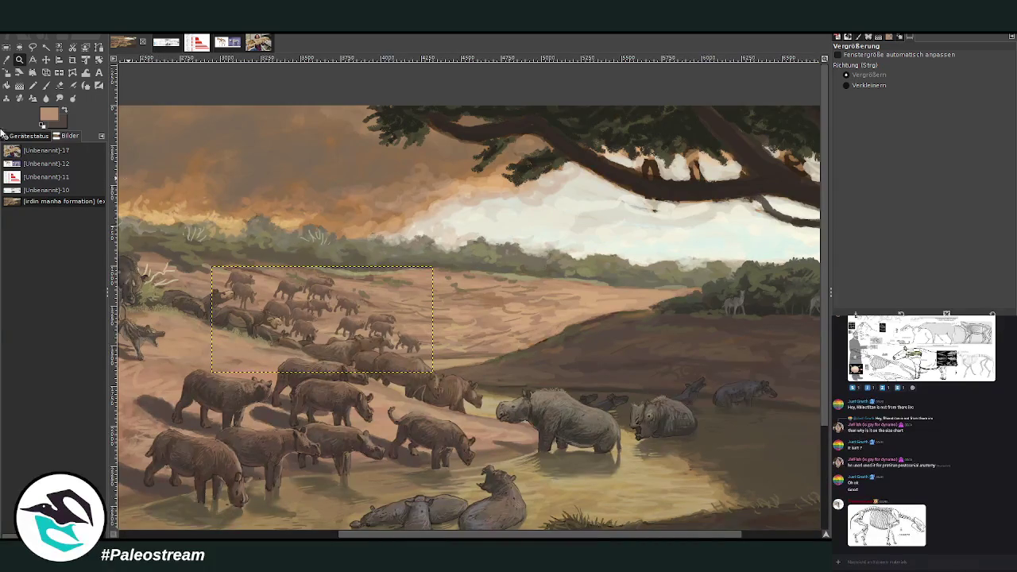
click(45, 73)
drag(217, 268, 378, 271)
click(782, 149)
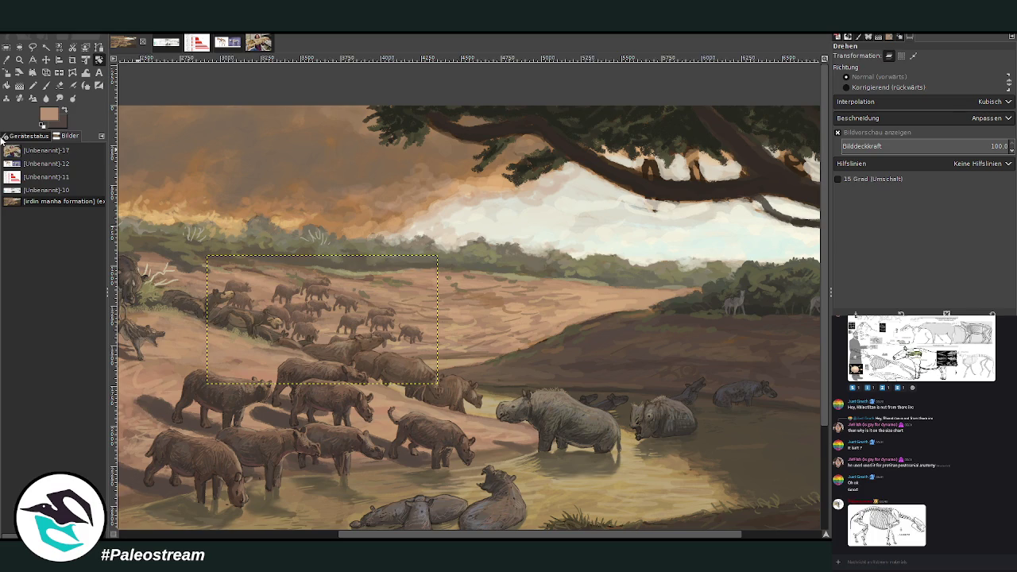
- Shift the rotated herd right and down, then zoom out to view the whole painting
click(46, 59)
drag(349, 296, 388, 305)
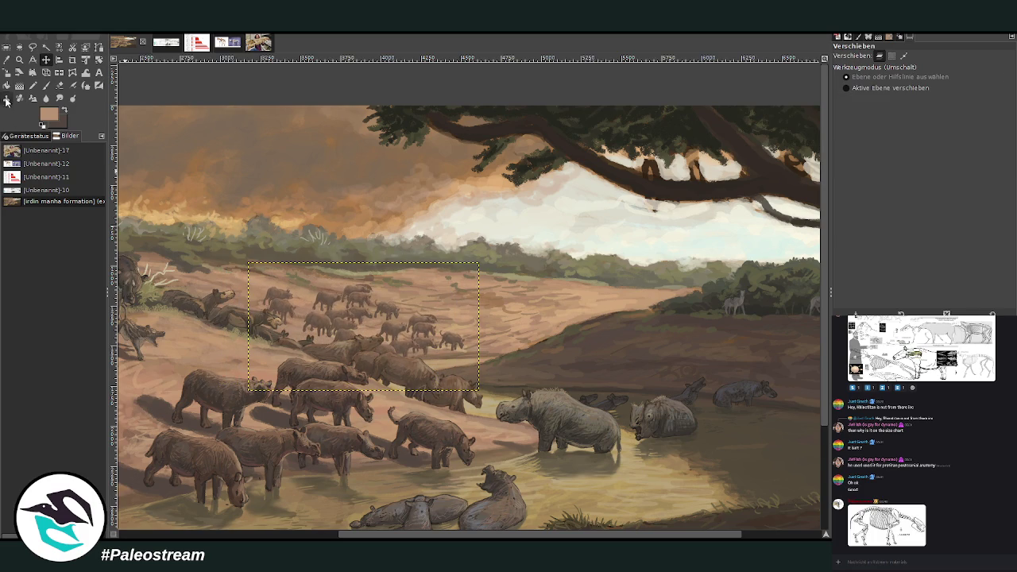
click(19, 59)
click(846, 85)
click(643, 262)
click(644, 262)
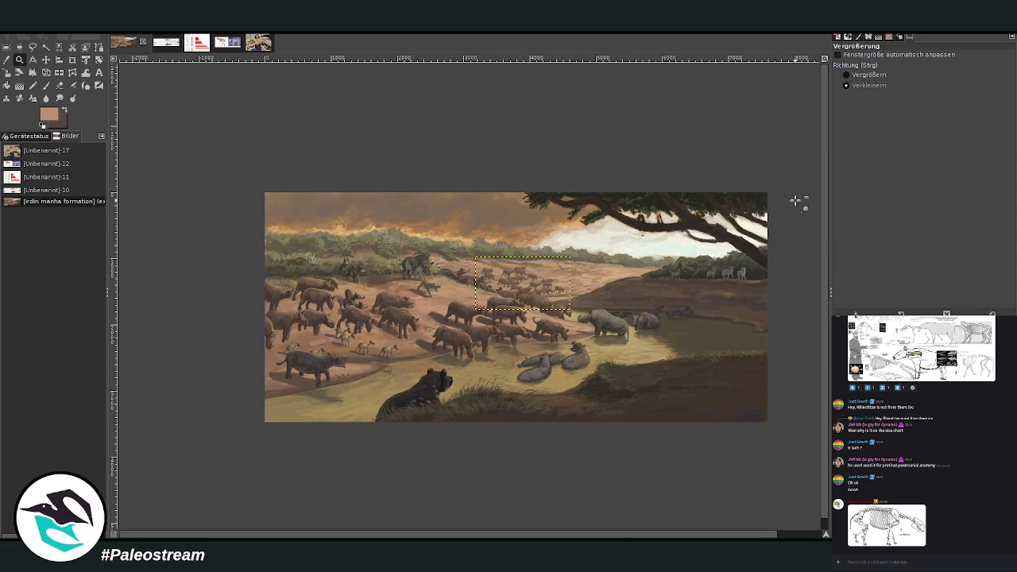
click(846, 75)
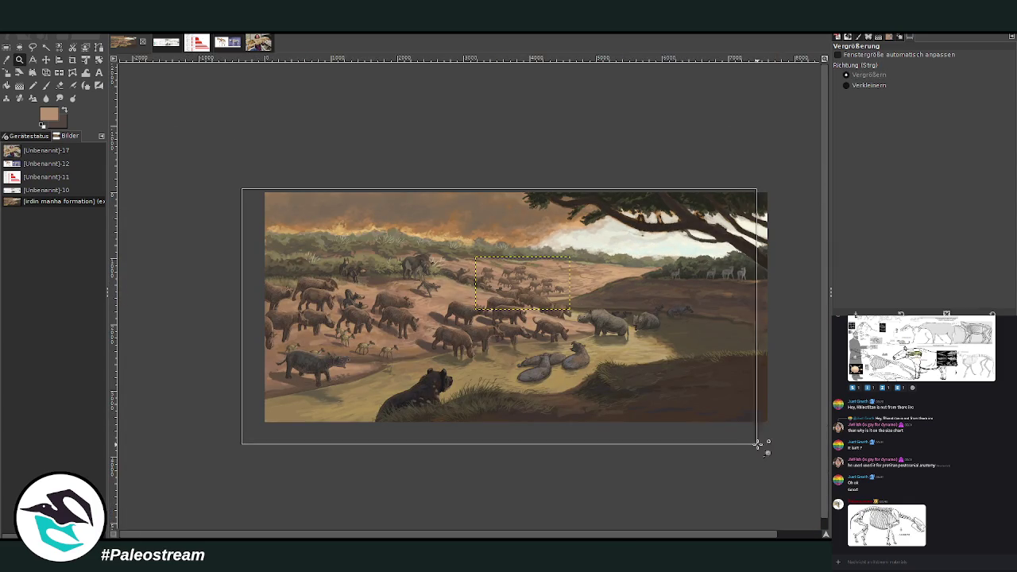
drag(241, 187, 802, 443)
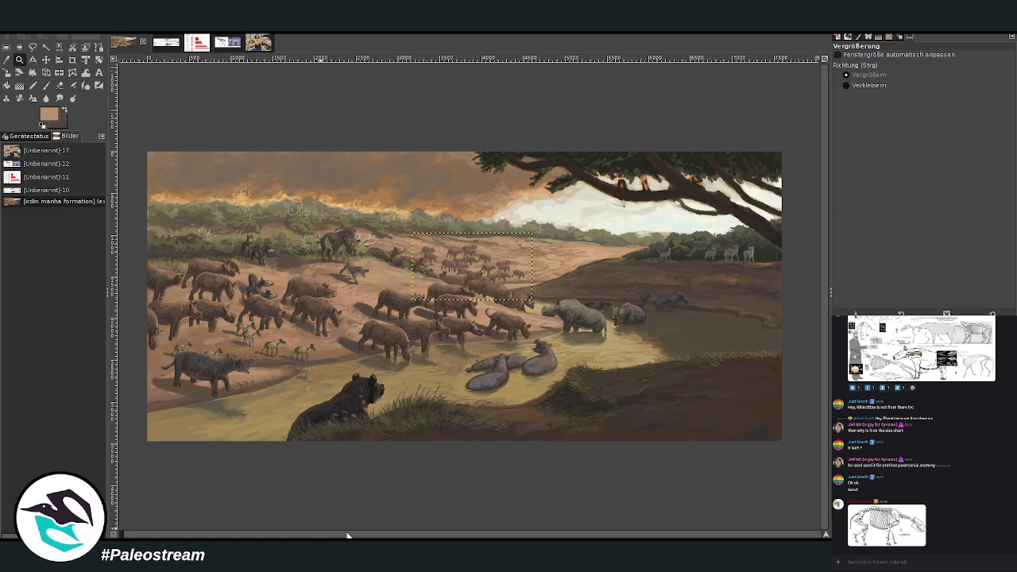
drag(347, 538, 325, 538)
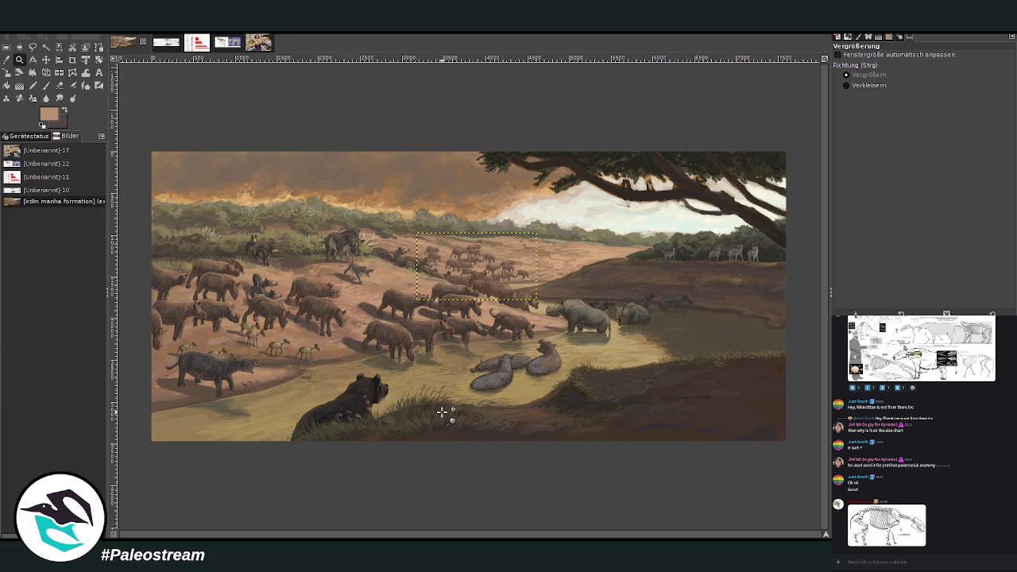
drag(143, 144, 778, 445)
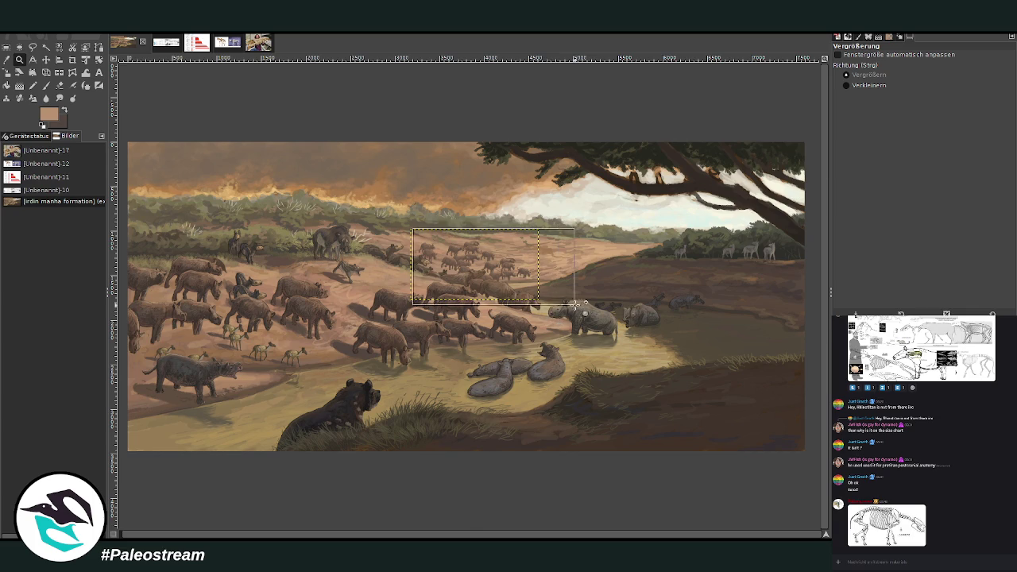
- Zoom in closely on the distant herd's animals, then back out to the whole painting
drag(412, 228, 579, 311)
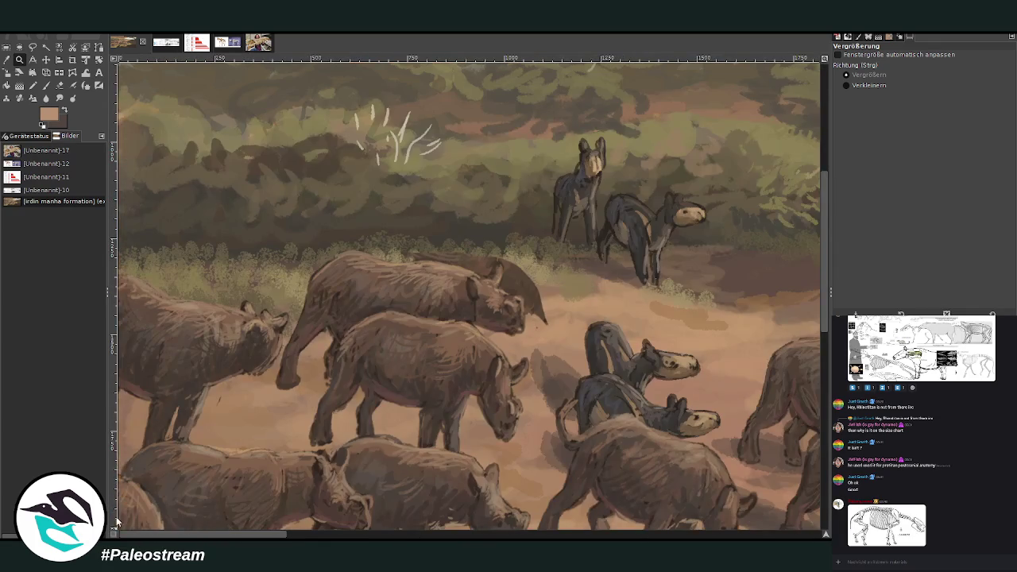
click(461, 427)
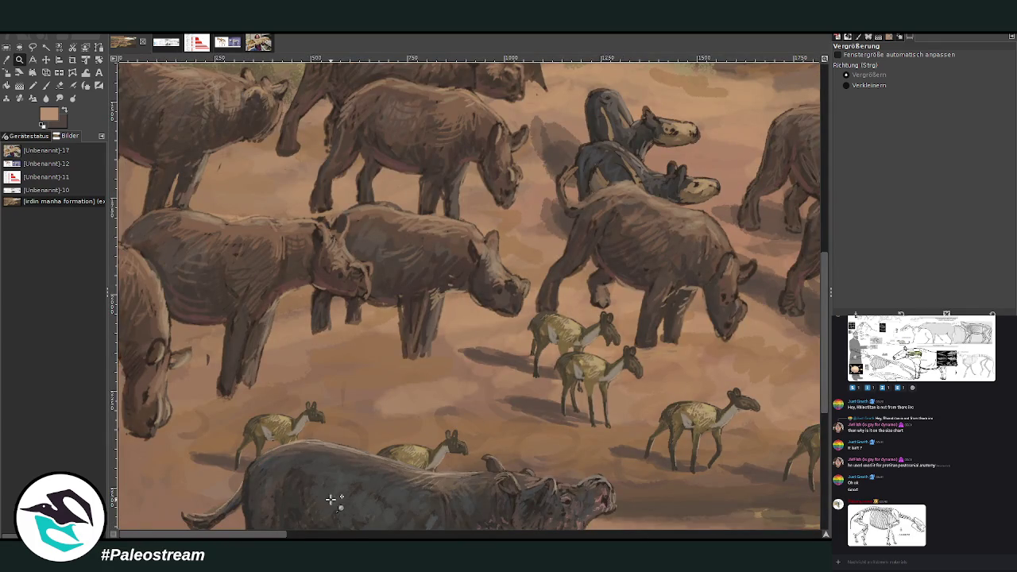
mouse_move(276, 535)
mouse_down()
mouse_move(284, 535)
mouse_move(181, 526)
mouse_up()
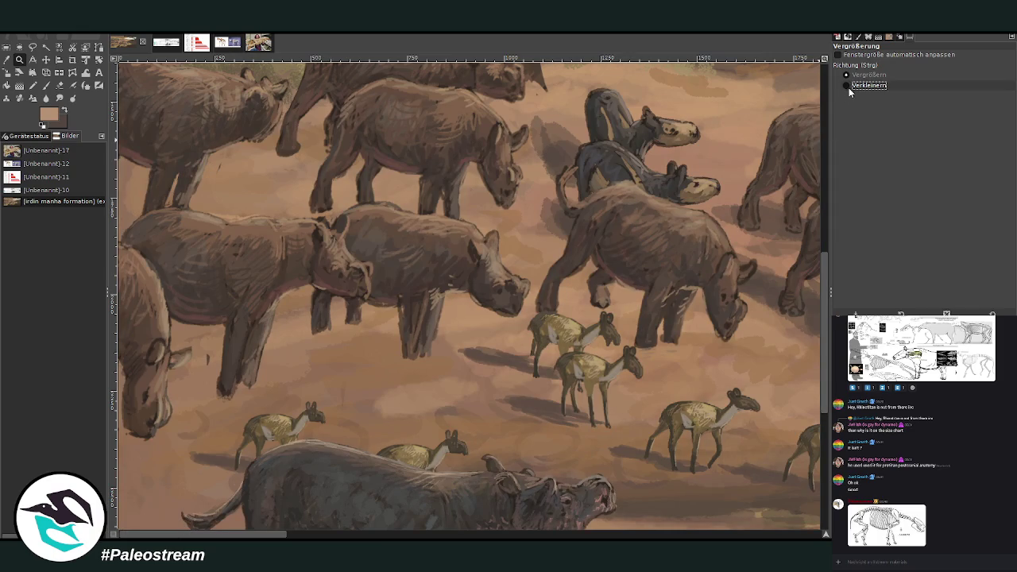
click(503, 260)
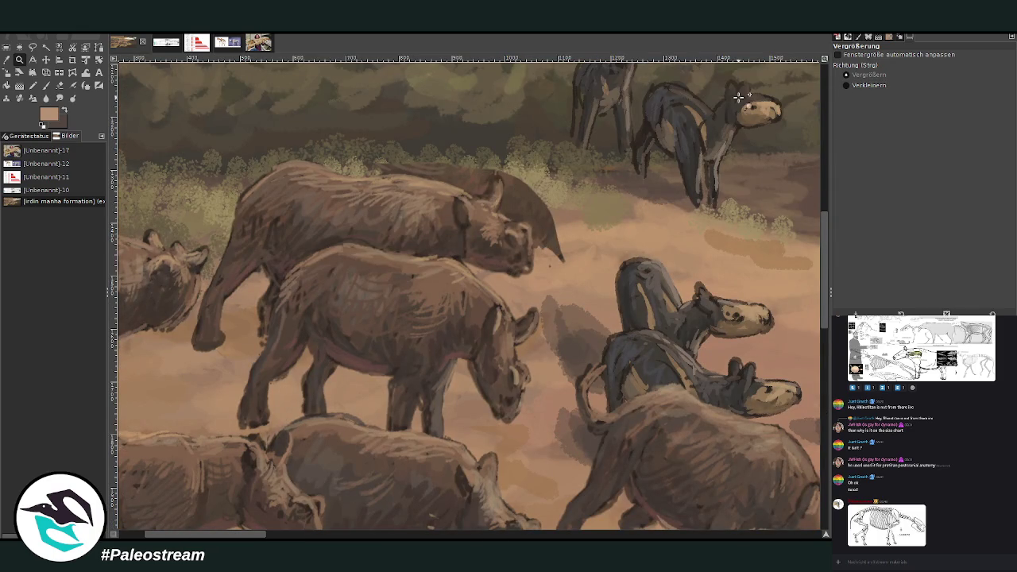
click(858, 86)
click(383, 236)
click(383, 236)
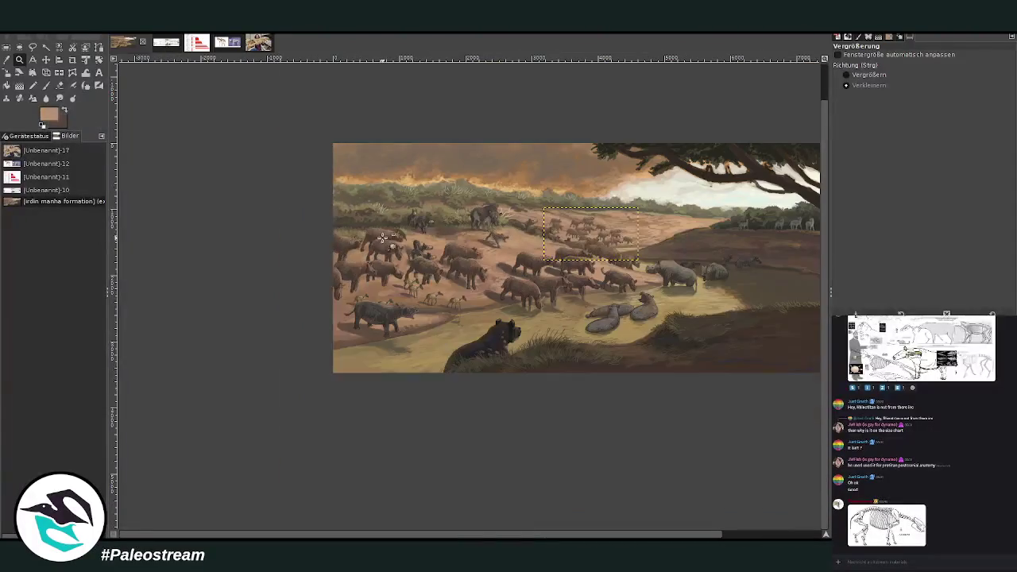
- Zoom in on the middle herd, pan across it, and activate the full-size painting layer
click(847, 75)
drag(366, 194, 746, 406)
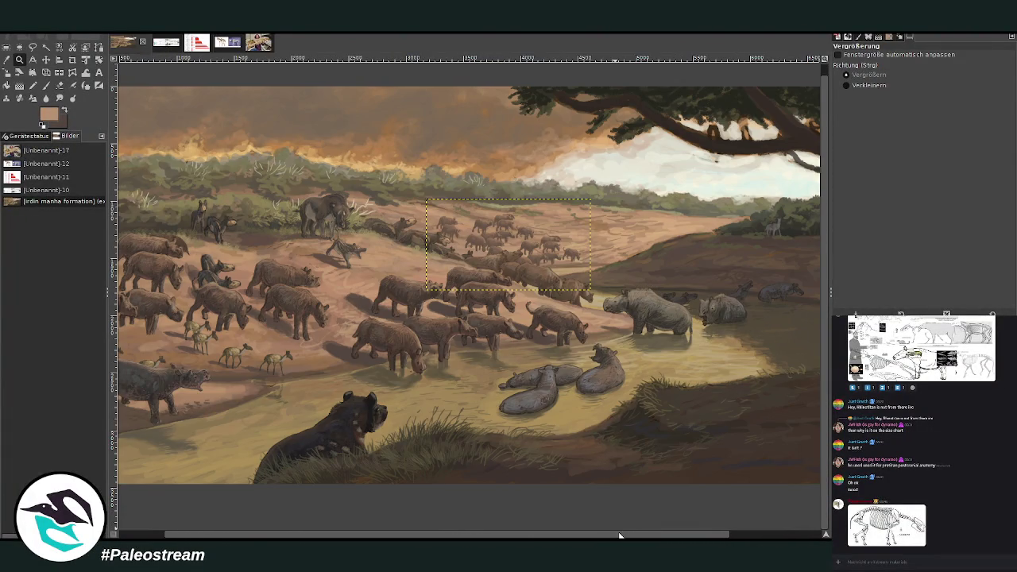
drag(620, 534, 713, 534)
drag(492, 533, 354, 527)
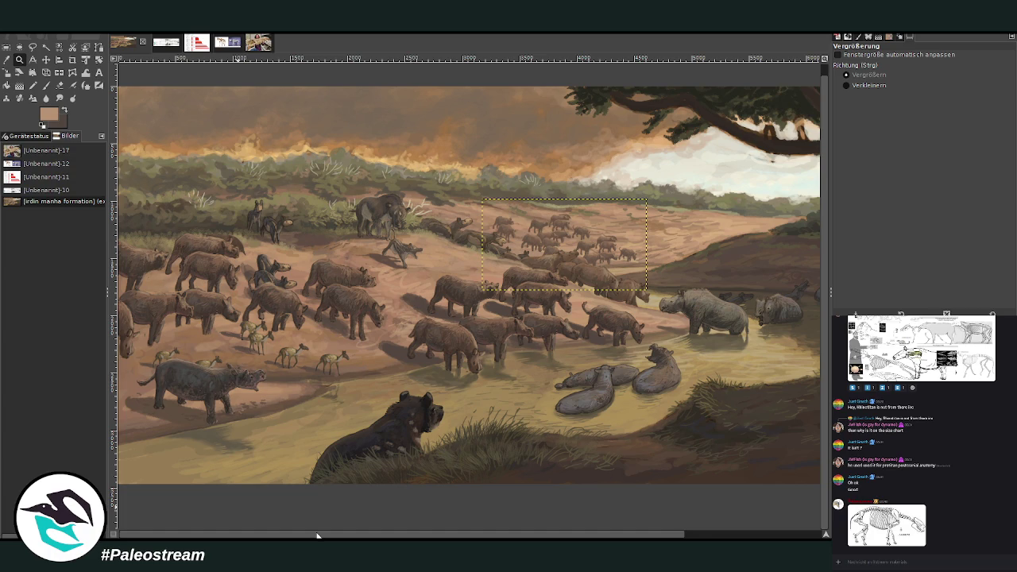
drag(272, 536, 595, 536)
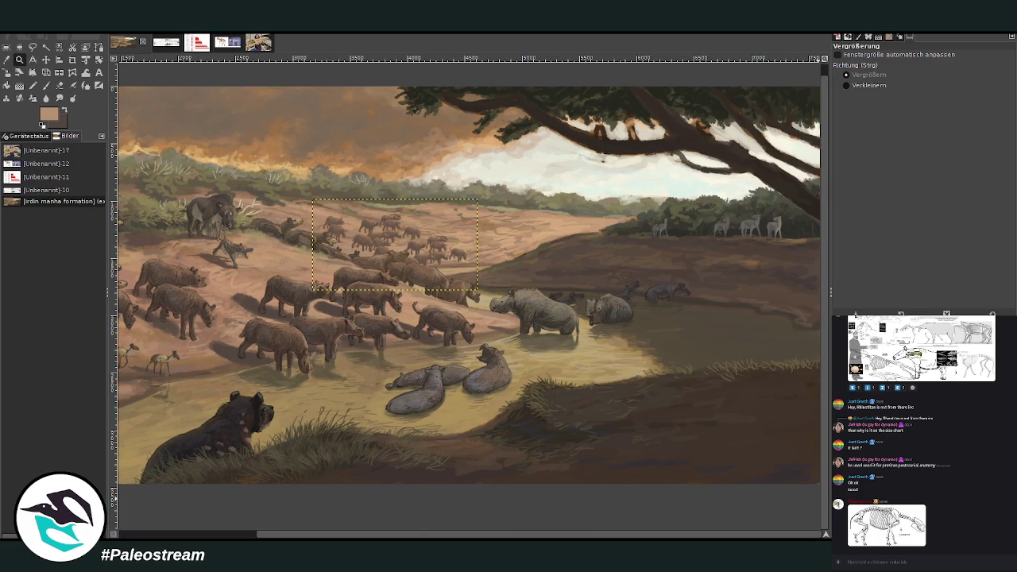
key(ctrl+h)
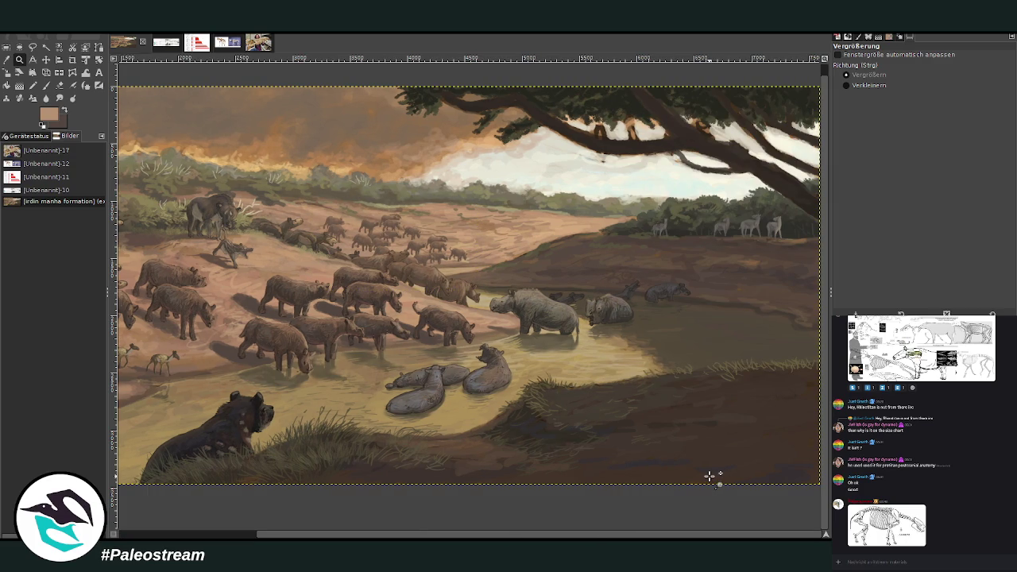
- Set the Paintbrush to Normal mode, size 56, and paint light tan strokes on the tree branch
key(f)
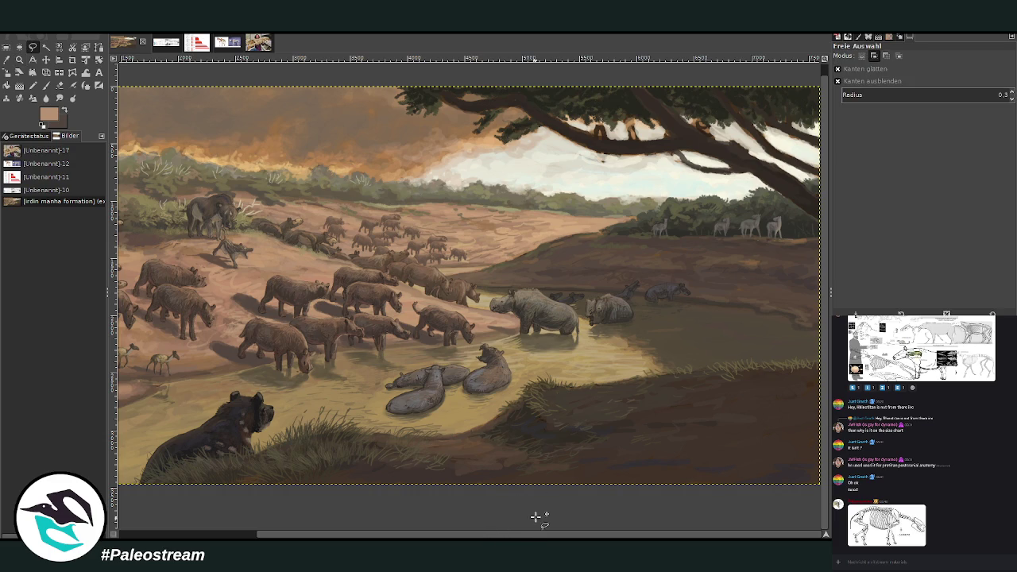
click(46, 85)
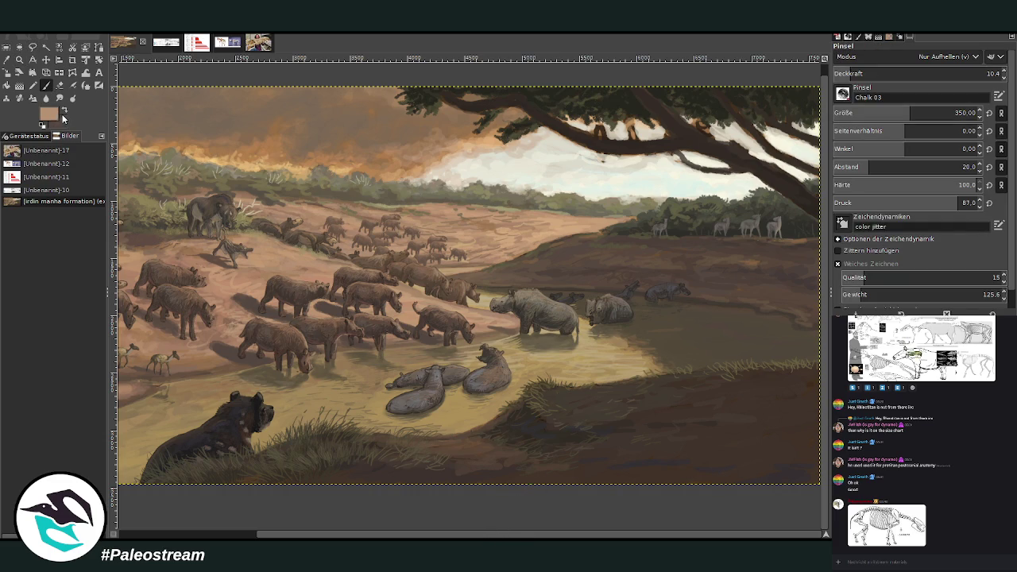
ctrl+click(817, 430)
scroll(875, 58, up, 7)
click(944, 73)
drag(855, 113, 867, 113)
drag(914, 73, 955, 73)
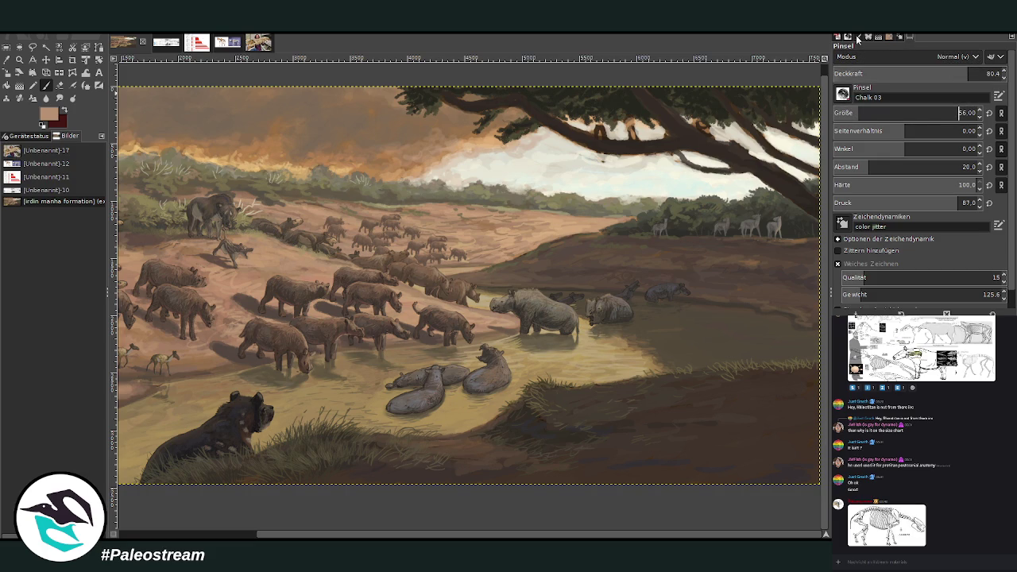
drag(598, 135, 607, 124)
- Sketch small dark-red birds along the upper branches at opacity 89, then resize the brush to 53
key(x)
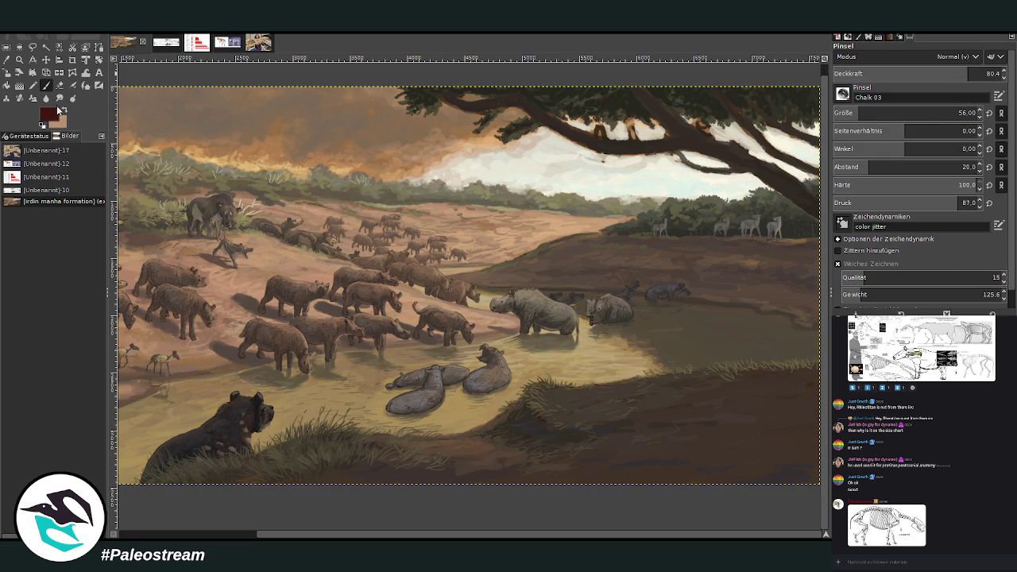
click(986, 73)
drag(598, 129, 601, 160)
mouse_move(604, 121)
mouse_down()
mouse_move(597, 135)
mouse_move(647, 140)
mouse_move(685, 127)
mouse_up()
mouse_move(624, 126)
mouse_down()
mouse_move(650, 136)
mouse_move(618, 125)
mouse_up()
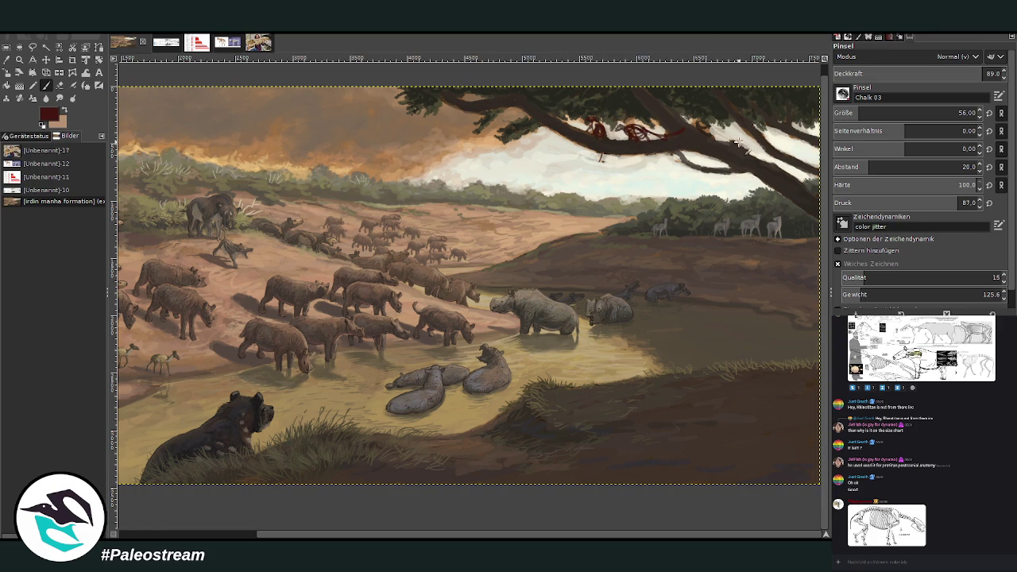
drag(741, 141, 812, 167)
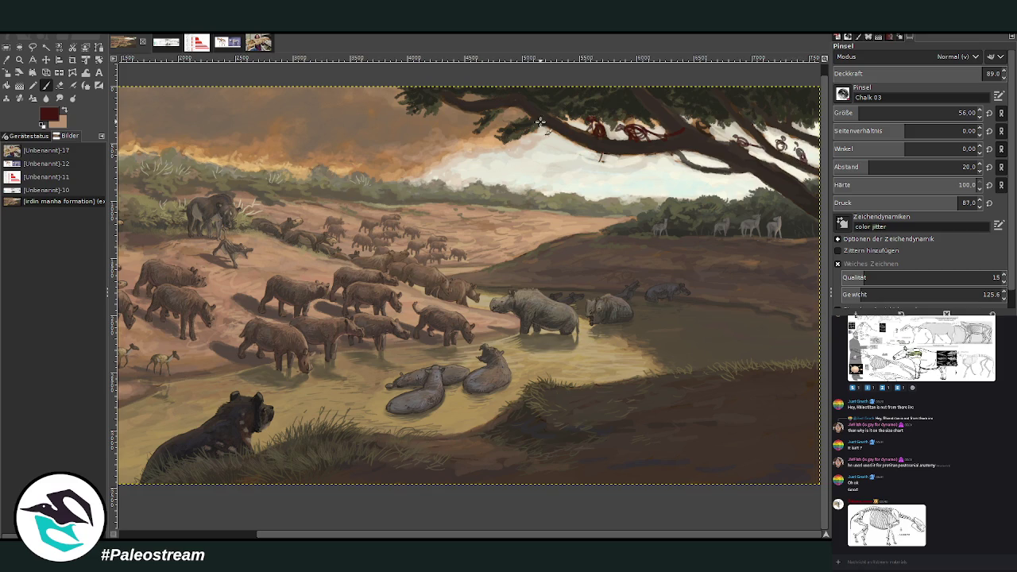
click(865, 113)
key(Down)
key(Down)
key(Down)
scroll(350, 513, left, 3)
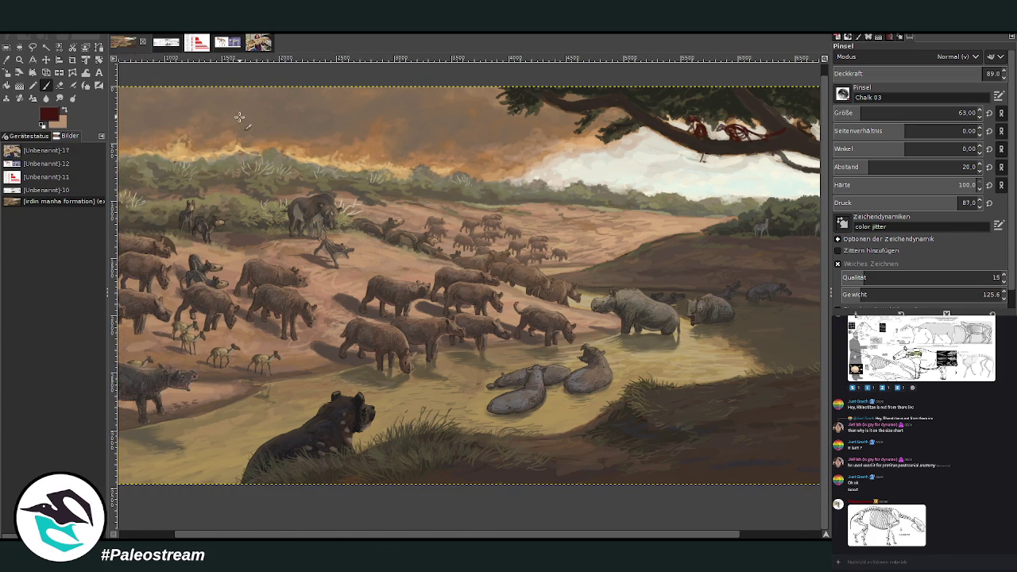
- Dab a row of small bird figures along the hillside ridge with a size-63 brush
drag(526, 535, 617, 533)
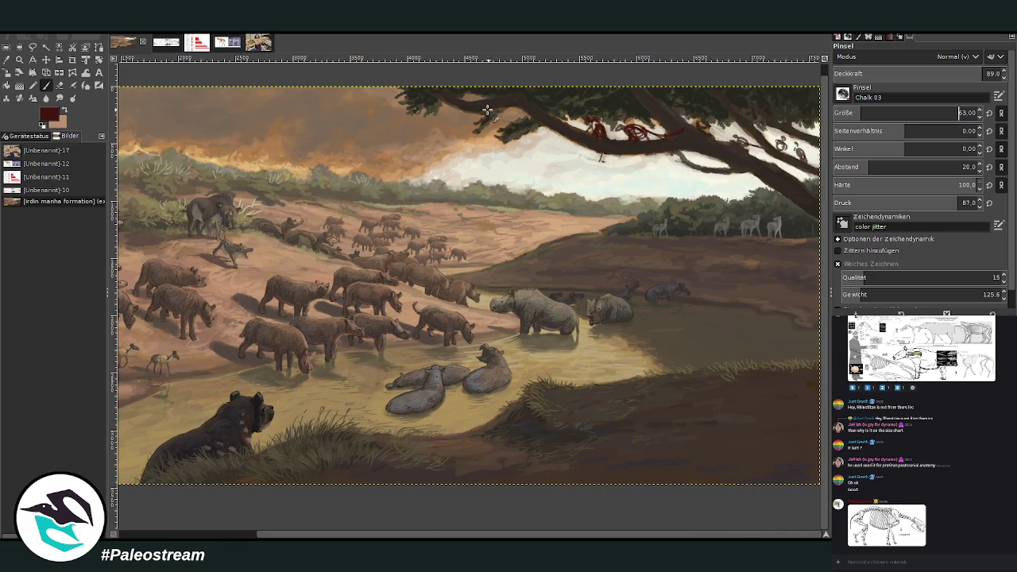
key(Page_Up)
click(526, 247)
click(538, 240)
click(592, 229)
click(604, 229)
click(581, 232)
click(570, 223)
- Add more birds lower on the hillside, touch up the ridge birds, and enlarge the brush to 78
click(526, 245)
click(518, 250)
click(510, 257)
click(597, 225)
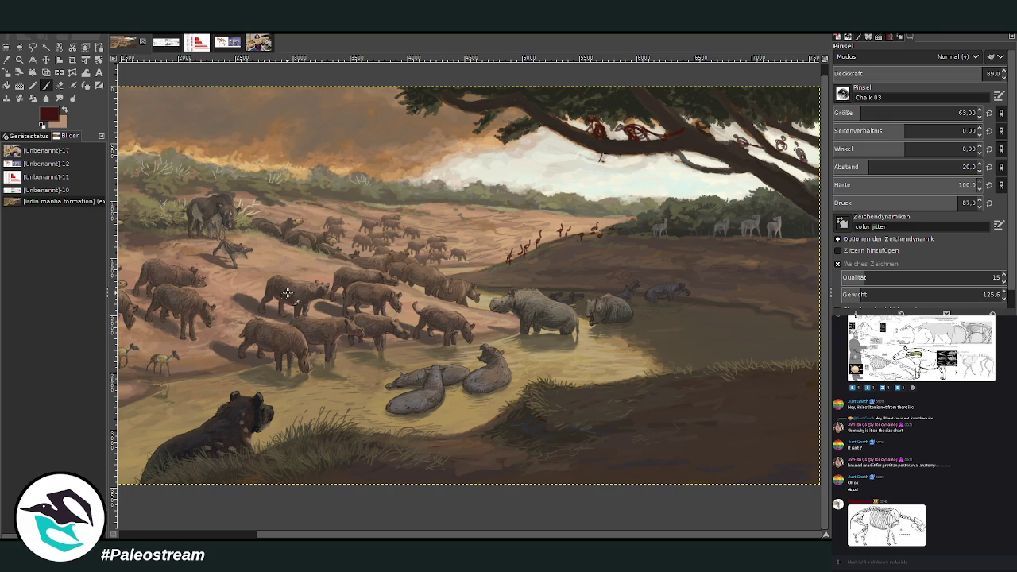
click(959, 112)
drag(467, 537, 417, 537)
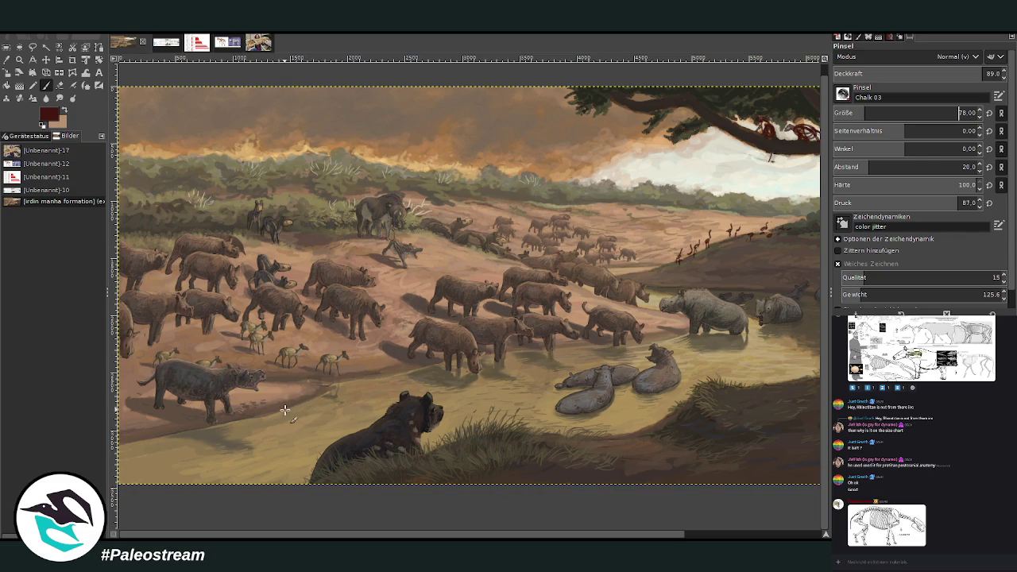
- Add red rings and dark marks in the foreground and red loops on the lying animals
click(297, 406)
drag(587, 401, 584, 395)
click(609, 420)
click(625, 414)
click(304, 431)
click(289, 442)
drag(204, 461, 233, 461)
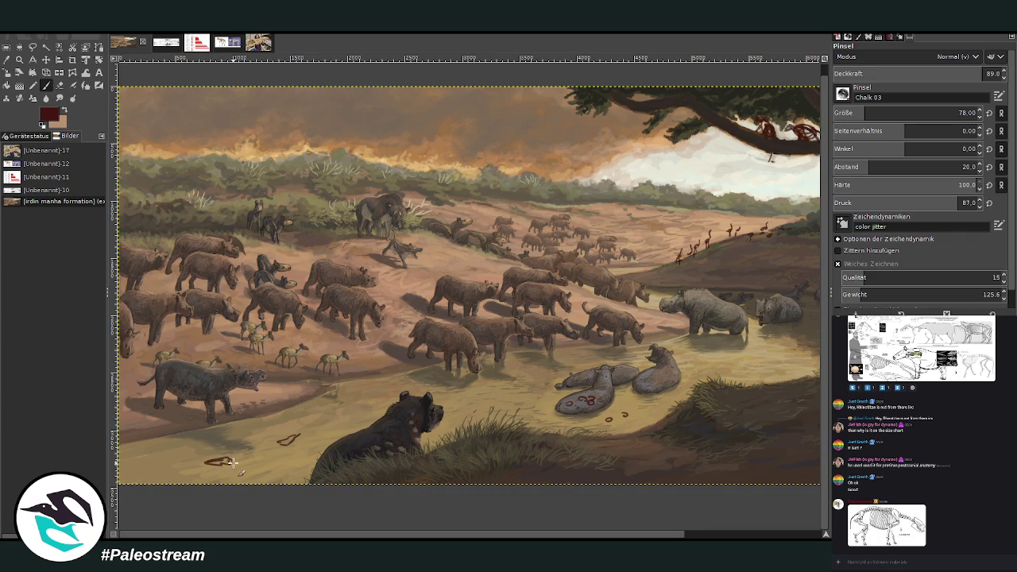
- Paint short red dashes across the water on the right
scroll(394, 396, right, 5)
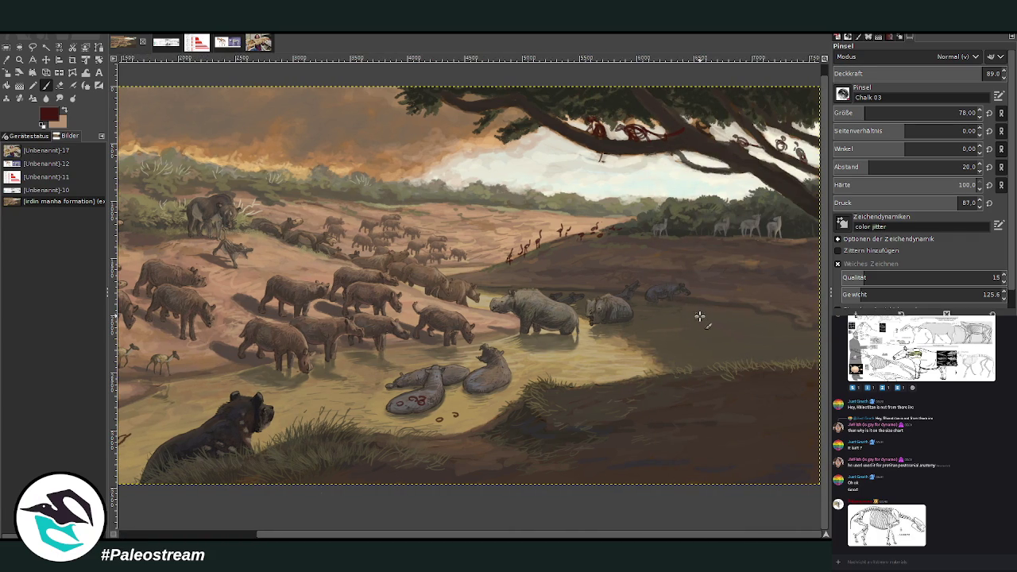
drag(726, 340, 718, 335)
drag(660, 355, 676, 354)
mouse_move(756, 338)
mouse_down()
mouse_move(772, 339)
mouse_move(718, 326)
mouse_move(726, 336)
mouse_up()
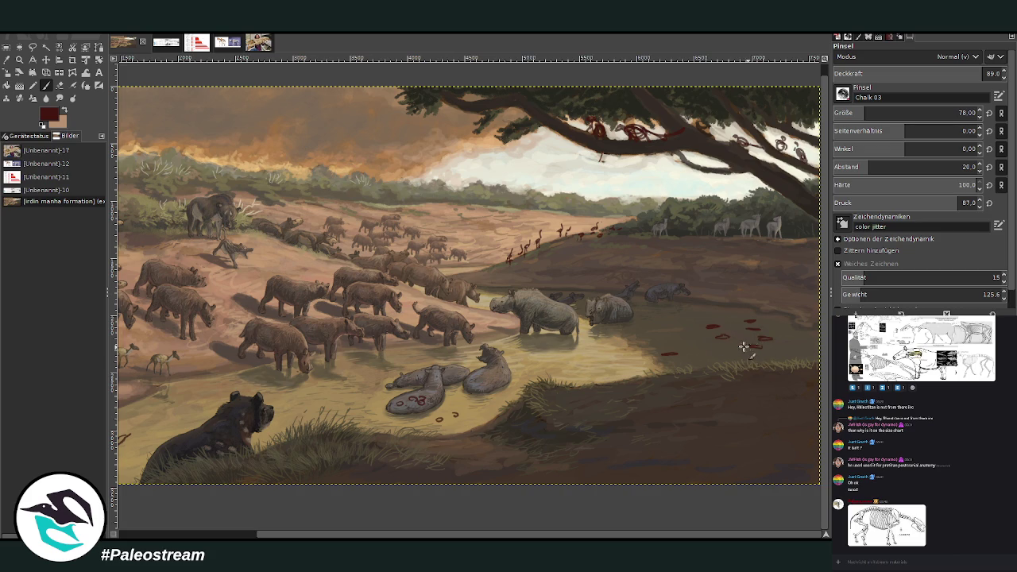
- Zoom so the painting fills the window, then return to the Paintbrush
scroll(629, 342, down, 1)
scroll(628, 342, down, 1)
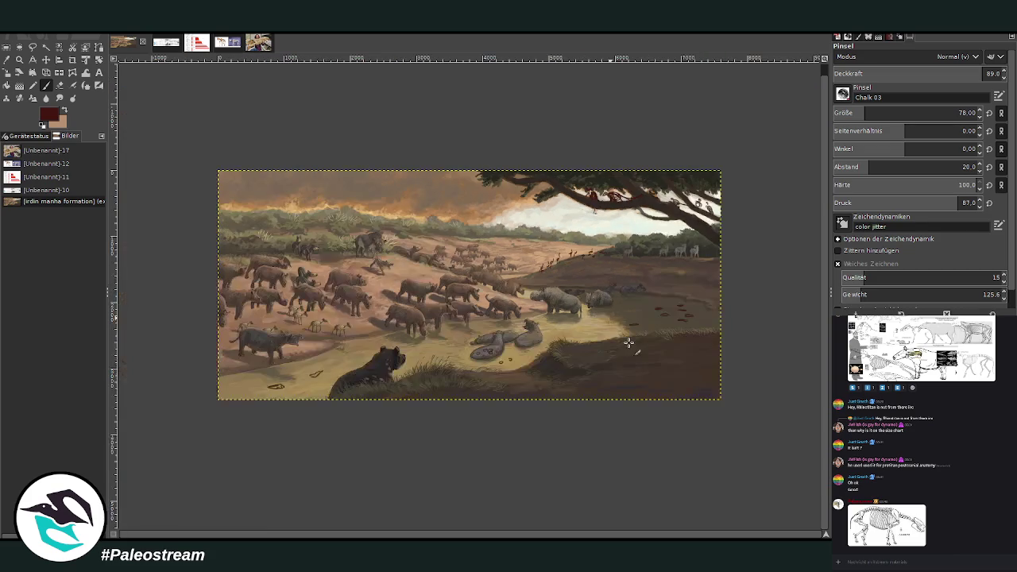
key(z)
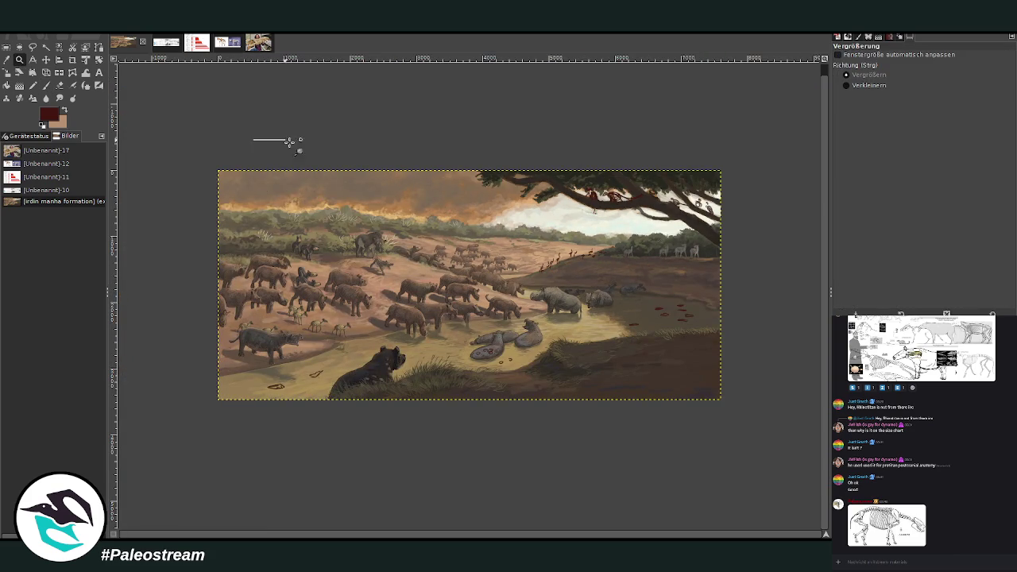
drag(260, 134, 545, 418)
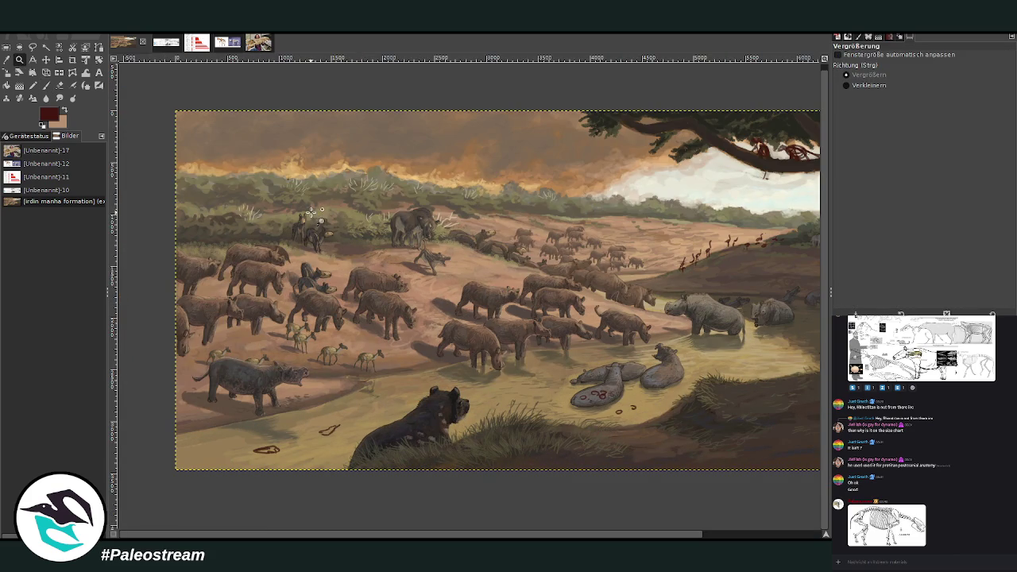
scroll(514, 462, right, 5)
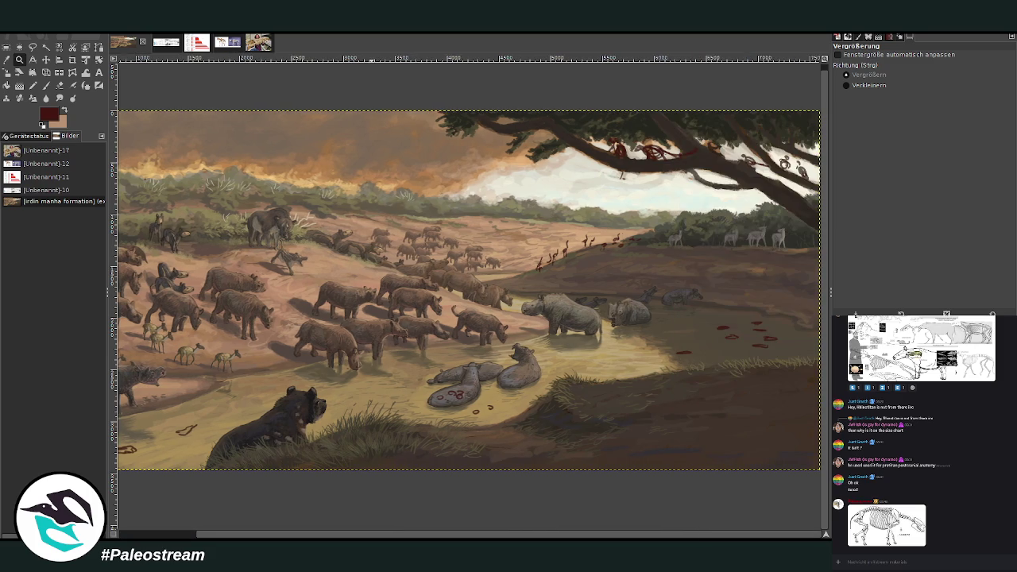
click(50, 86)
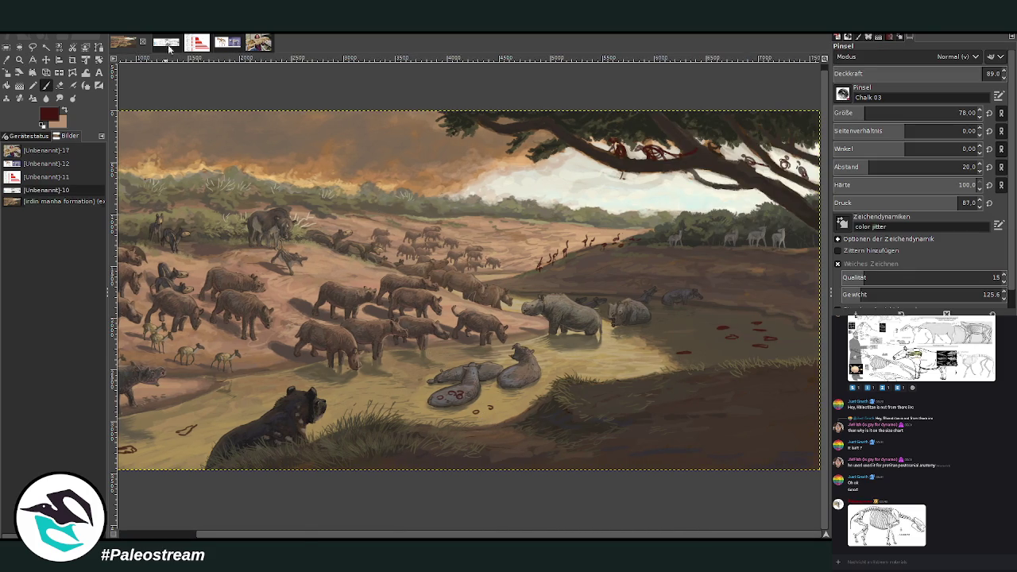
- Inspect the Andrewsarchus skull drawings on the fossil reference chart, then return to the painting
click(165, 43)
click(263, 537)
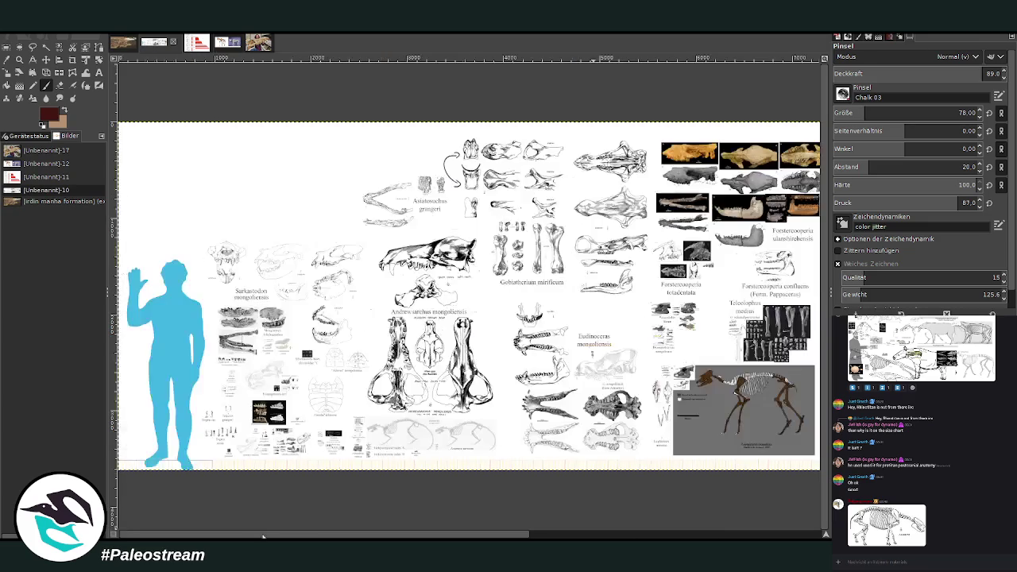
key(z)
drag(240, 262, 537, 489)
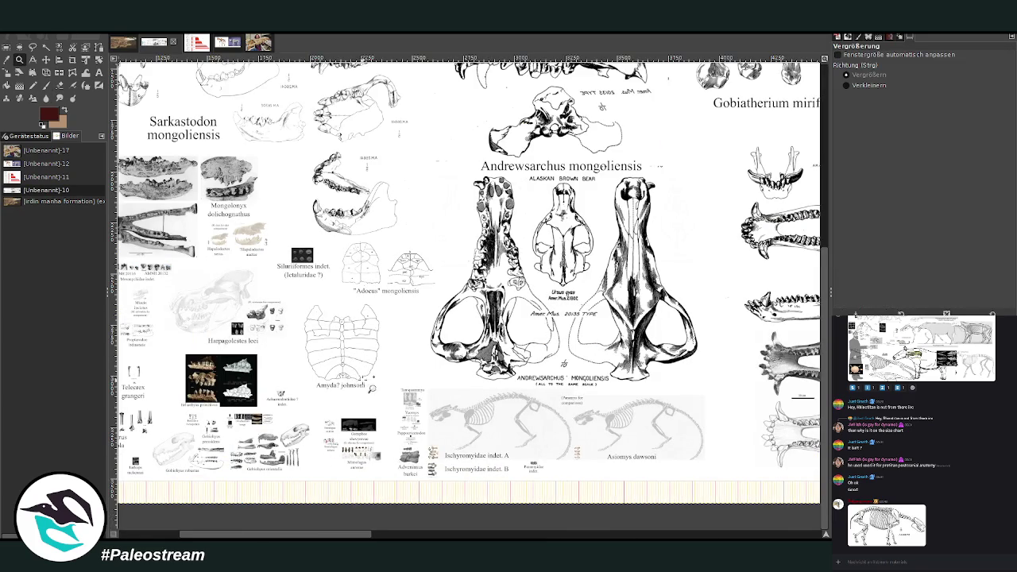
drag(289, 536, 286, 536)
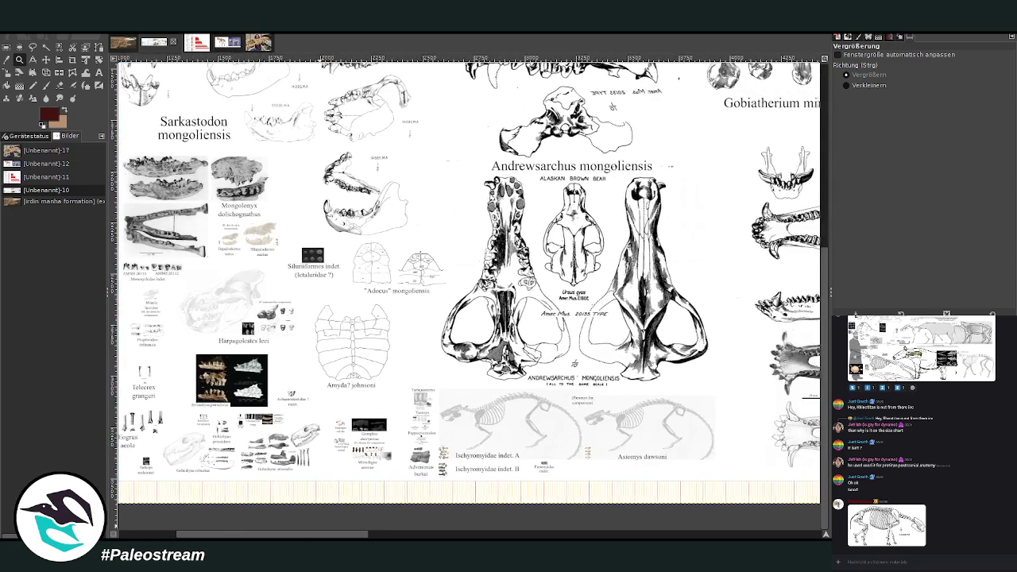
drag(358, 274, 475, 364)
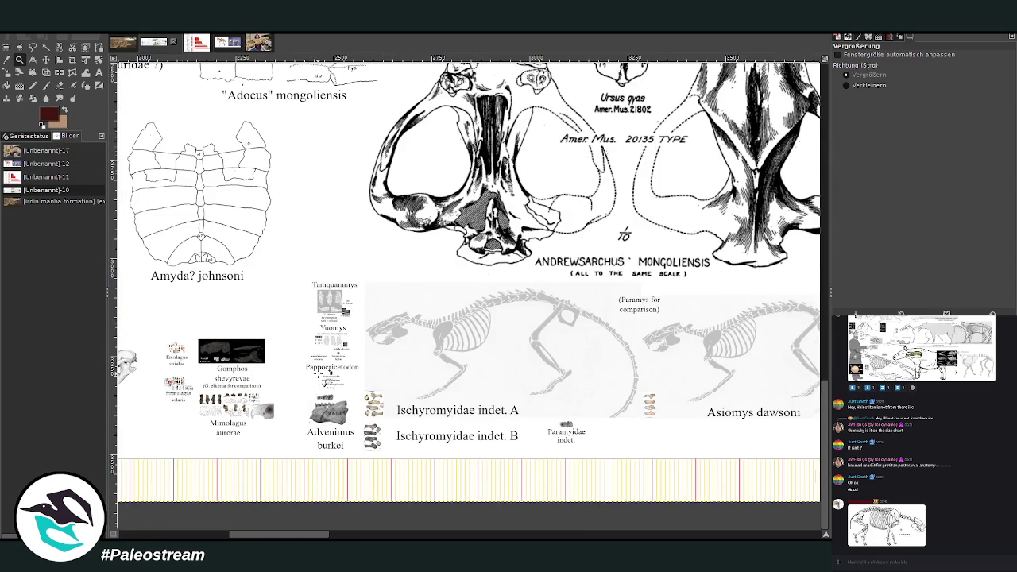
ctrl+click(320, 373)
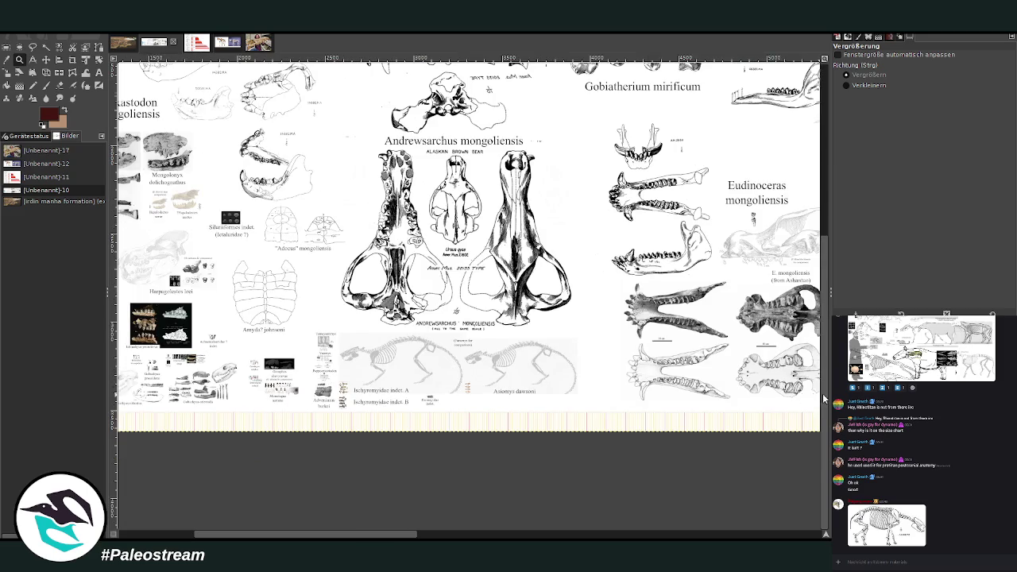
scroll(635, 437, up, 3)
scroll(635, 436, left, 3)
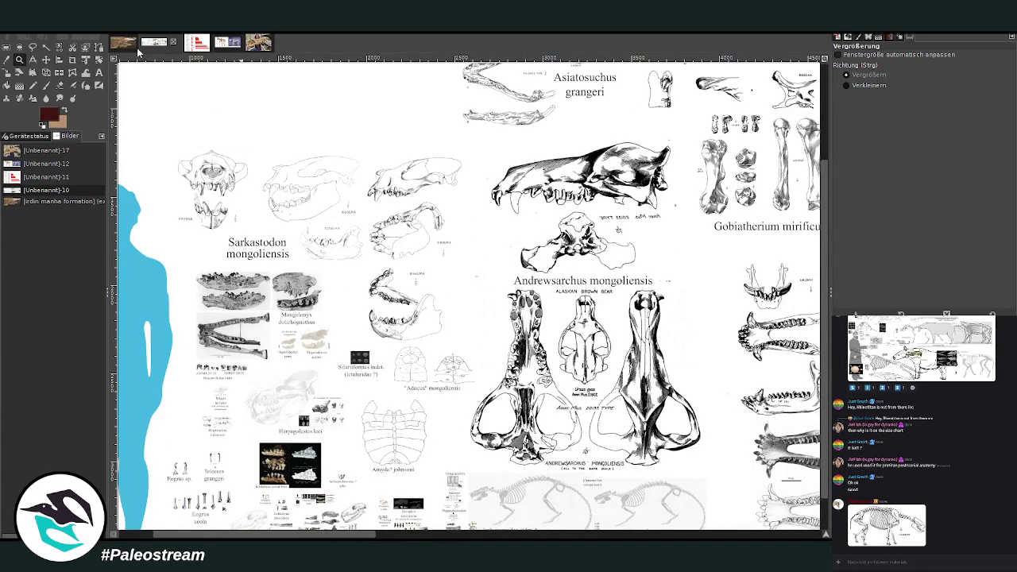
click(120, 46)
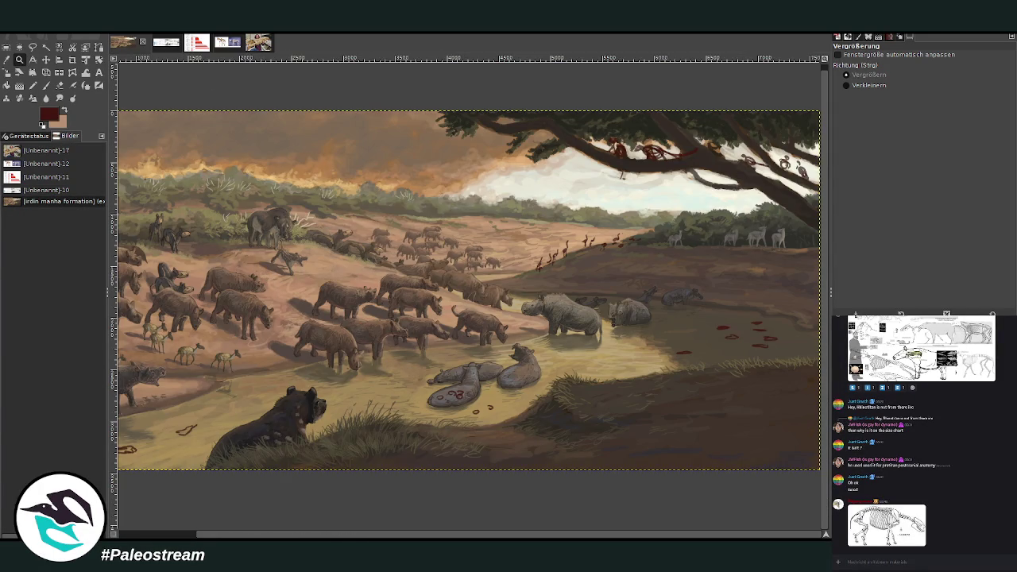
click(46, 89)
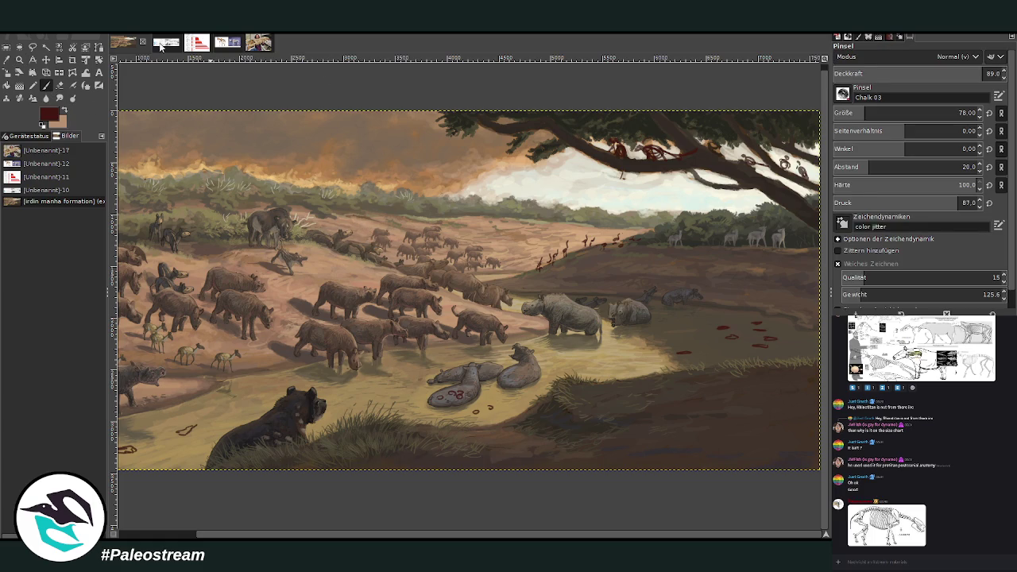
- Zoom in on the chart's Sarkastodon and Mongolonyx figures, then return to the painting
click(163, 43)
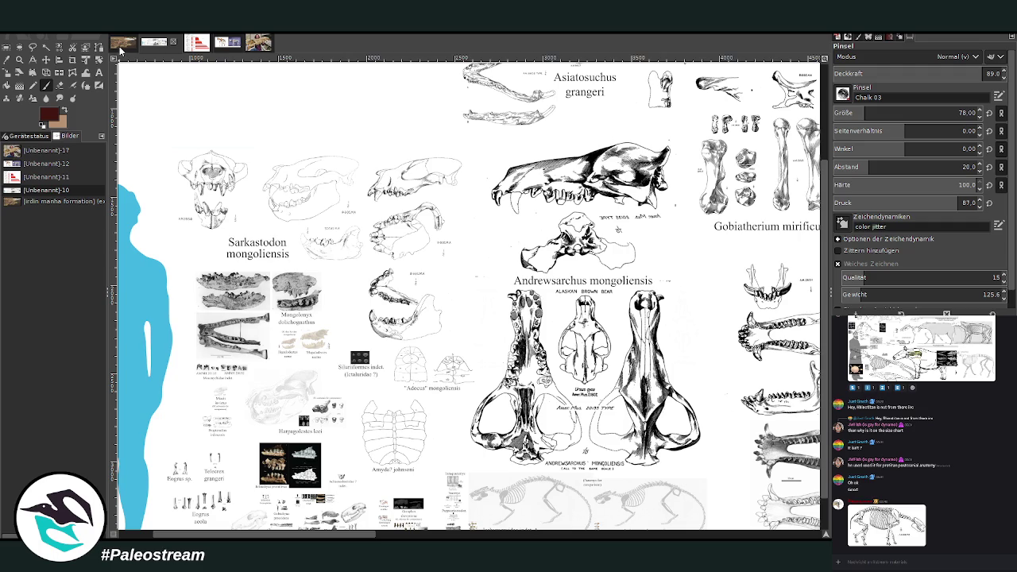
click(19, 59)
drag(209, 182, 435, 474)
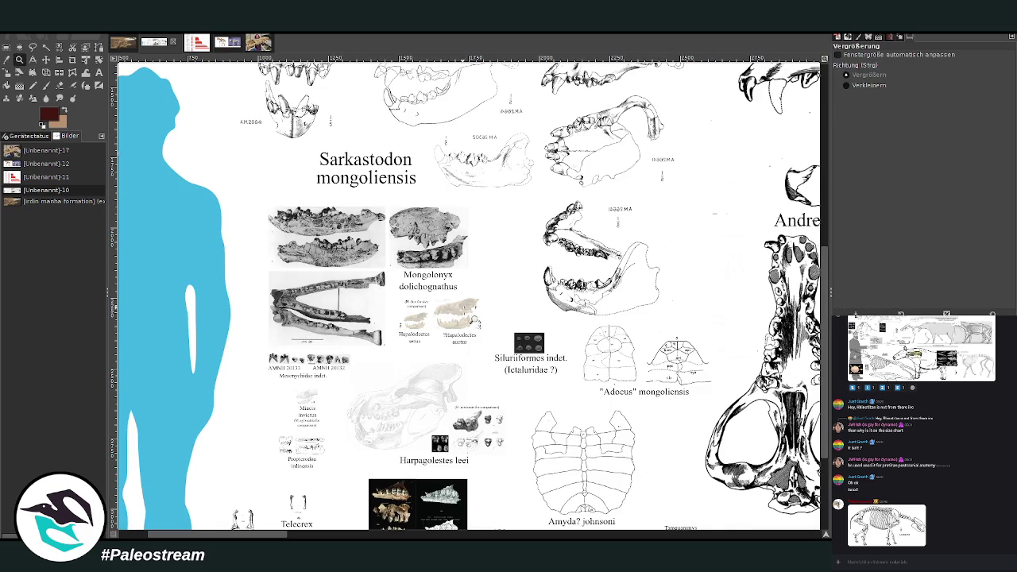
drag(297, 170, 489, 427)
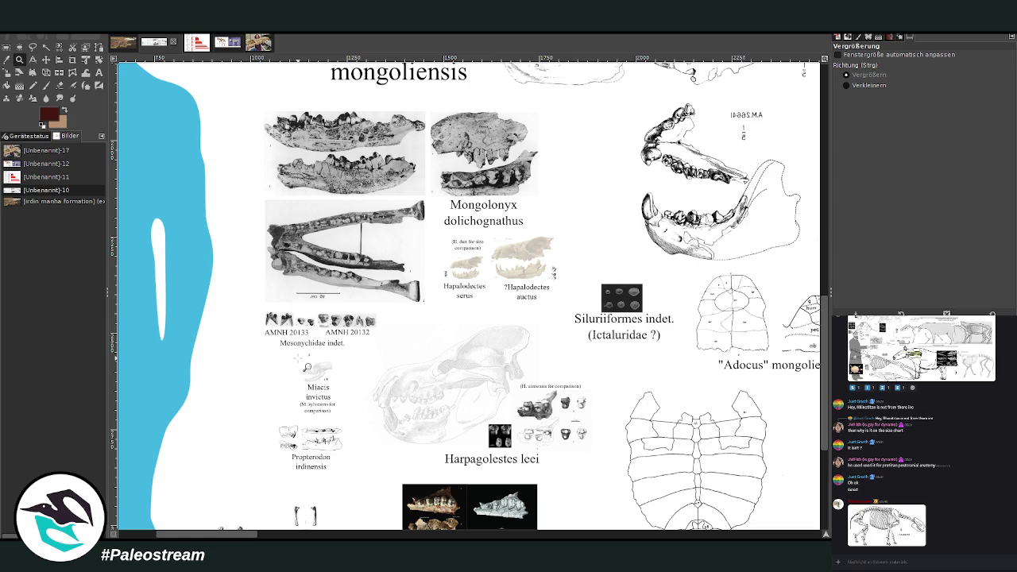
scroll(355, 345, down, 3)
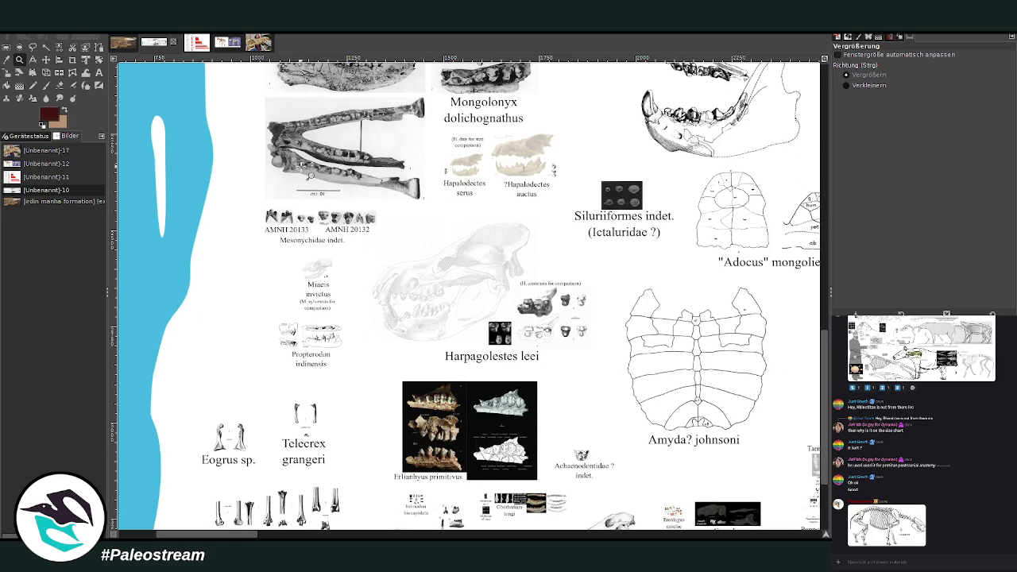
scroll(822, 390, down, 1)
scroll(822, 391, down, 1)
scroll(562, 250, down, 2)
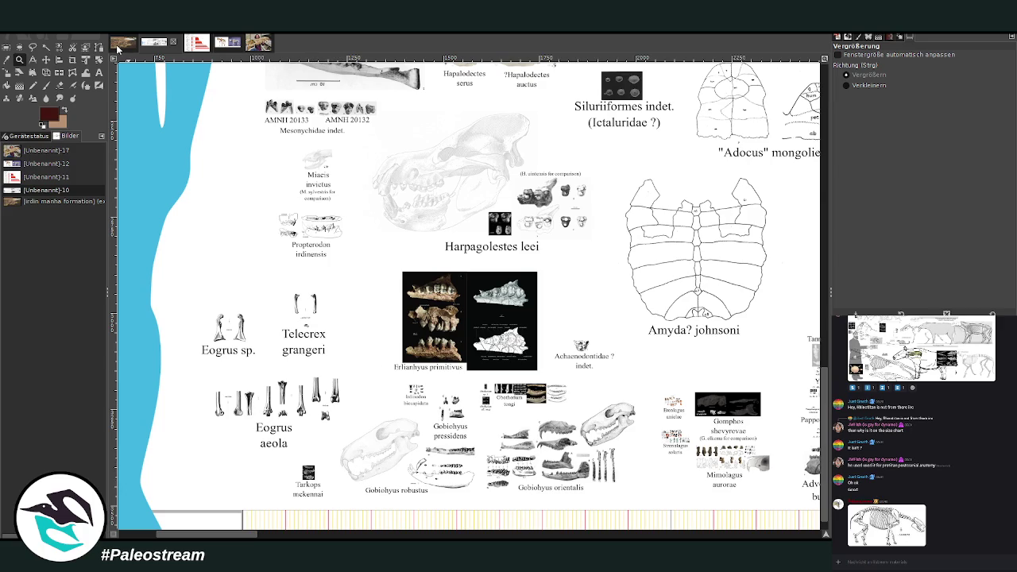
click(121, 50)
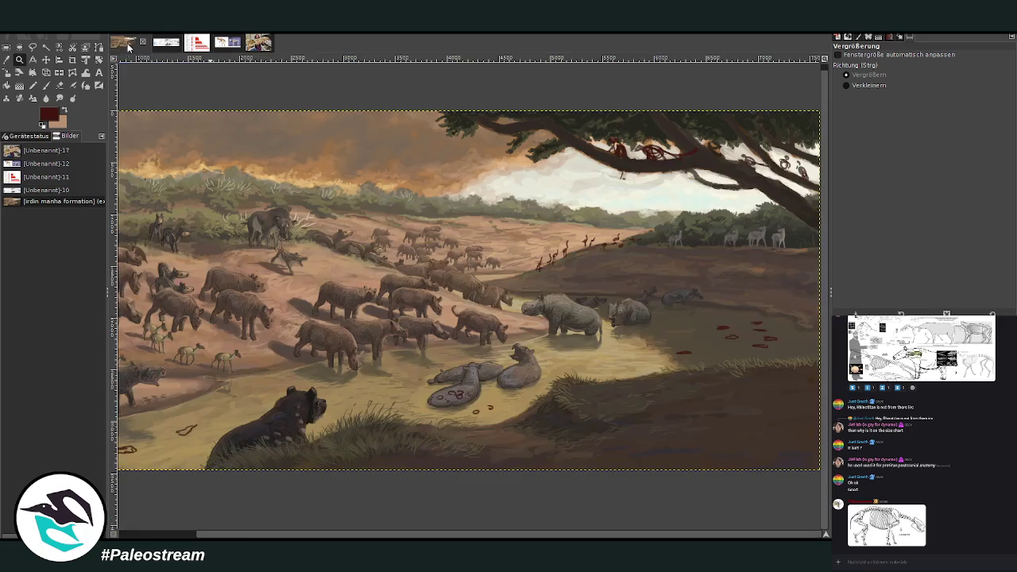
- Sketch a red four-legged animal with head, ears and hind leg on the lower-right ground
click(45, 85)
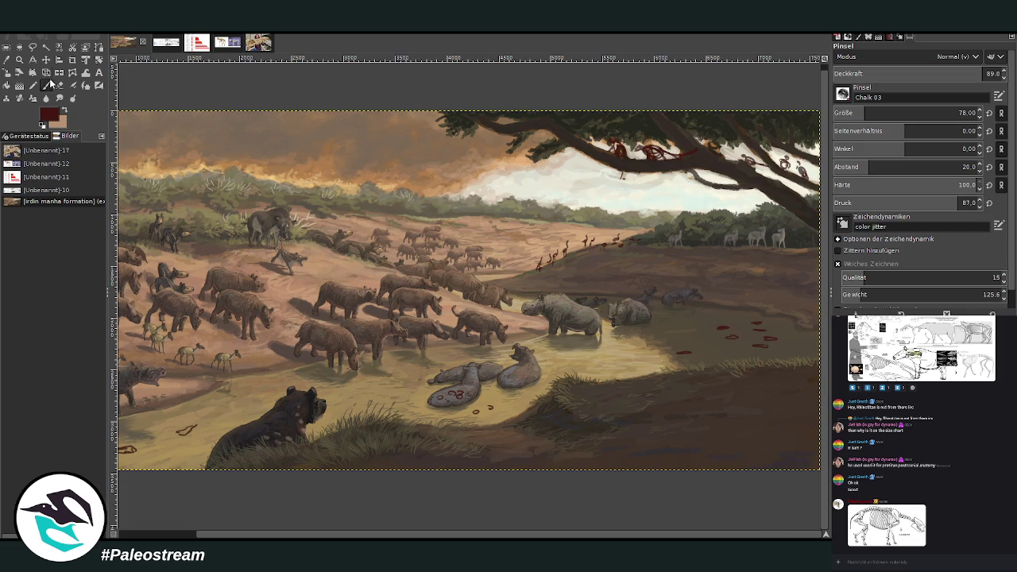
mouse_move(706, 391)
mouse_down()
mouse_move(699, 440)
mouse_move(723, 430)
mouse_move(697, 402)
mouse_move(675, 397)
mouse_move(669, 408)
mouse_up()
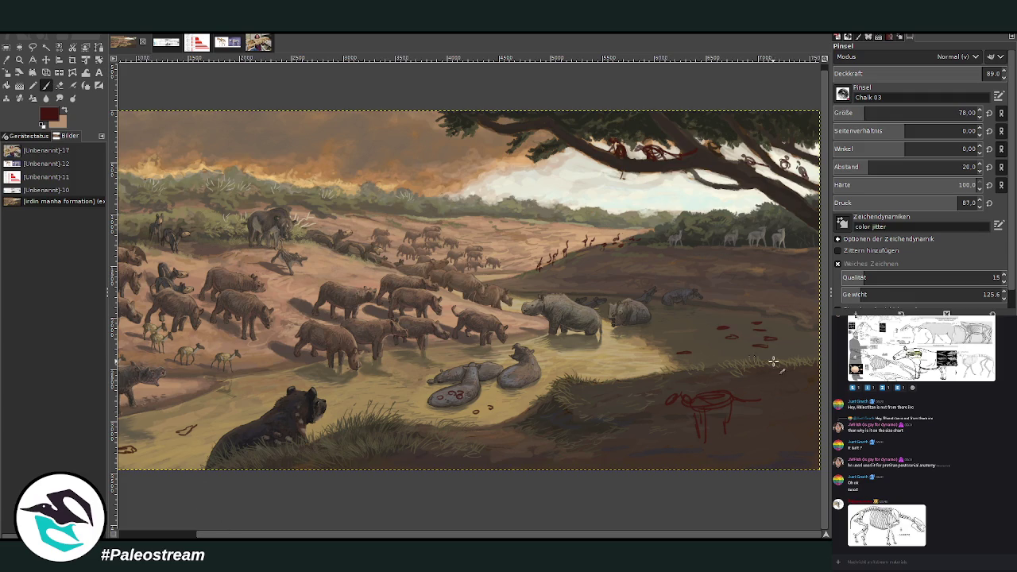
mouse_move(674, 403)
mouse_down()
mouse_move(672, 390)
mouse_move(691, 398)
mouse_move(663, 406)
mouse_move(680, 402)
mouse_move(703, 436)
mouse_up()
mouse_move(724, 416)
mouse_down()
mouse_move(722, 439)
mouse_move(771, 401)
mouse_up()
drag(665, 404, 667, 395)
drag(659, 401, 657, 413)
click(156, 42)
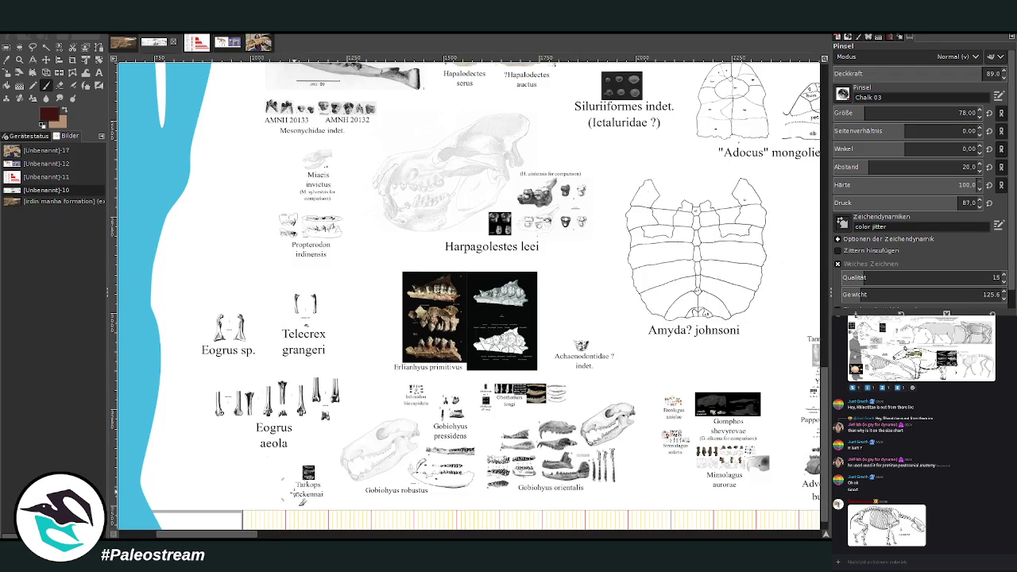
scroll(243, 536, right, 2)
scroll(243, 536, left, 3)
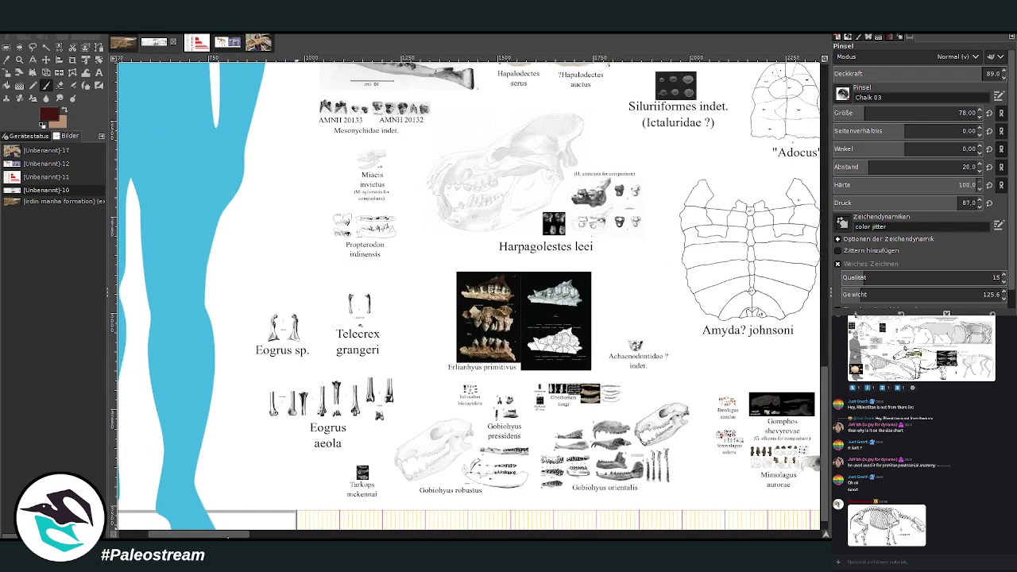
drag(228, 537, 263, 535)
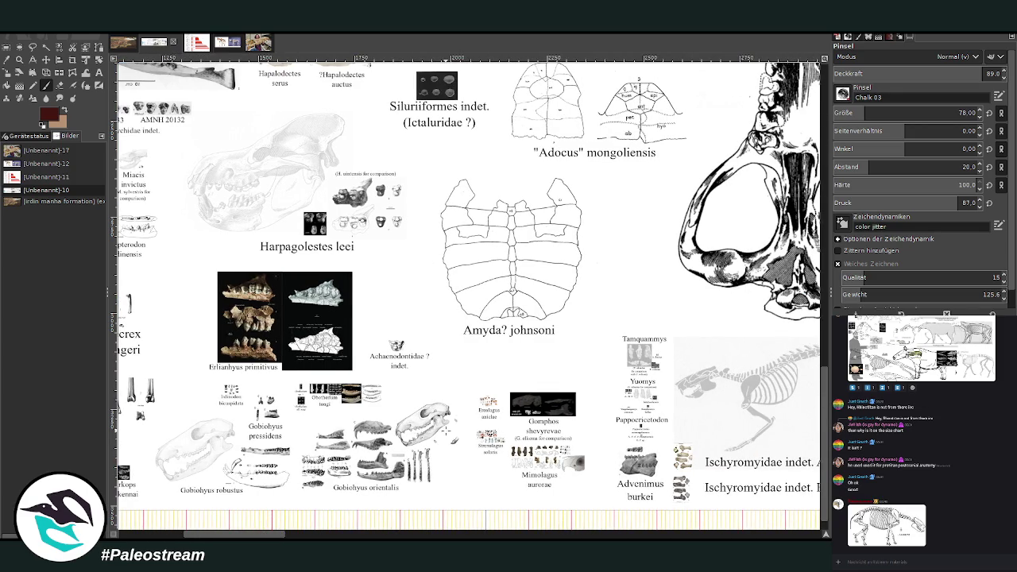
key(z)
drag(420, 298, 623, 517)
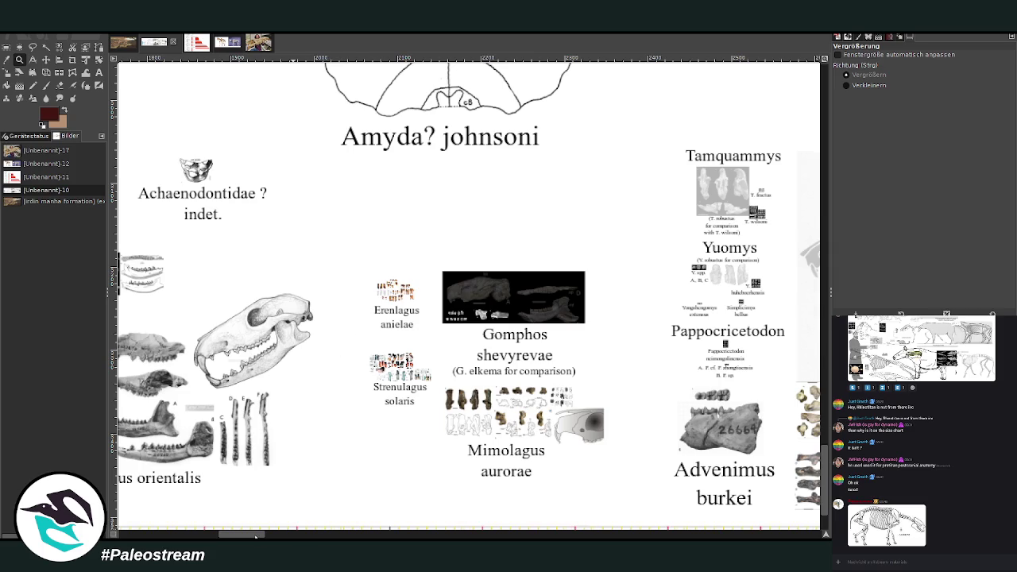
drag(256, 538, 288, 515)
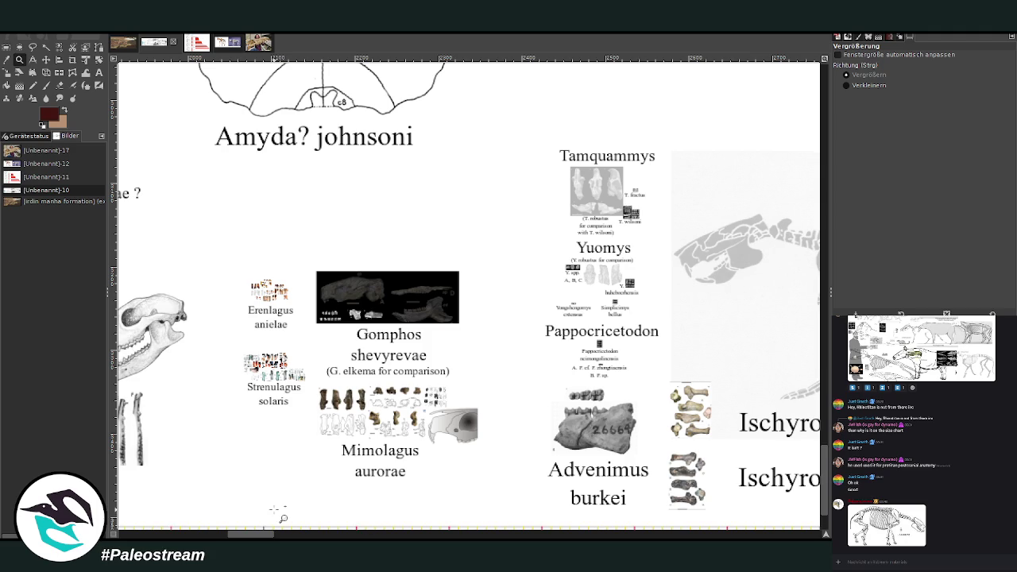
click(124, 48)
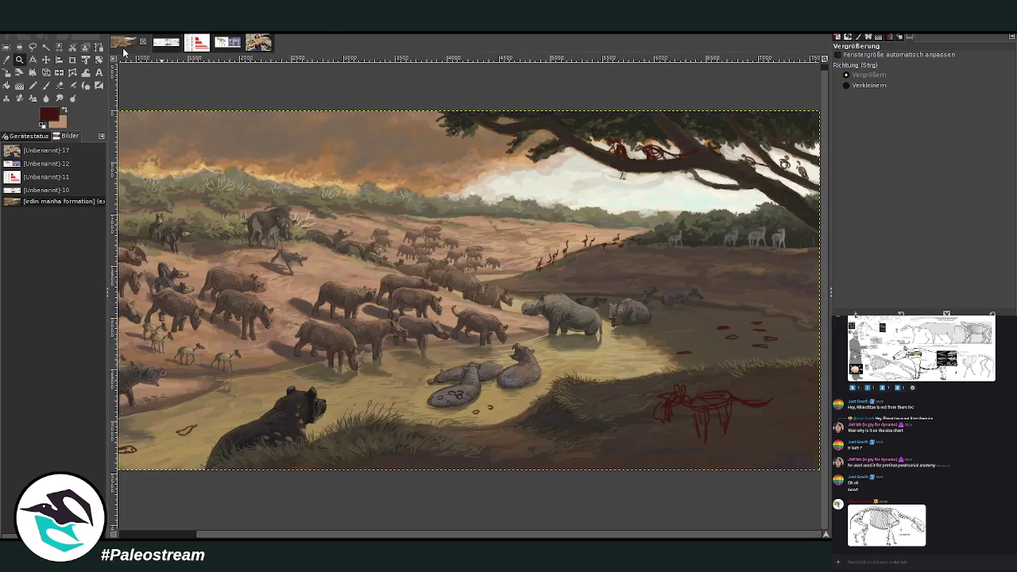
- Paint red grass strokes below the lying animals and in the lower-right foreground
click(44, 82)
key(z)
click(45, 83)
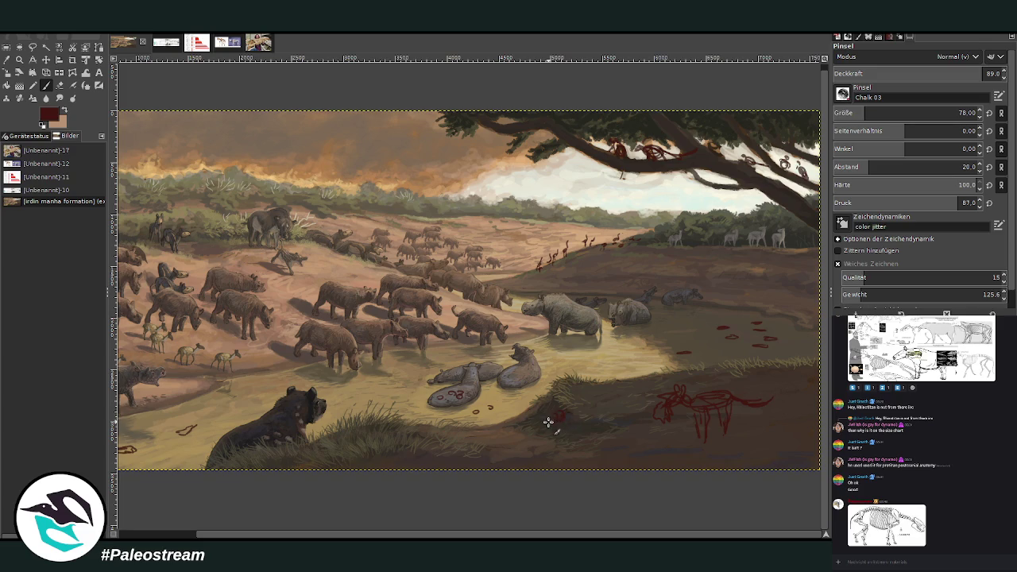
drag(546, 418, 530, 433)
drag(741, 432, 764, 465)
mouse_move(781, 428)
mouse_down()
mouse_move(772, 456)
mouse_move(810, 453)
mouse_up()
drag(772, 369, 786, 375)
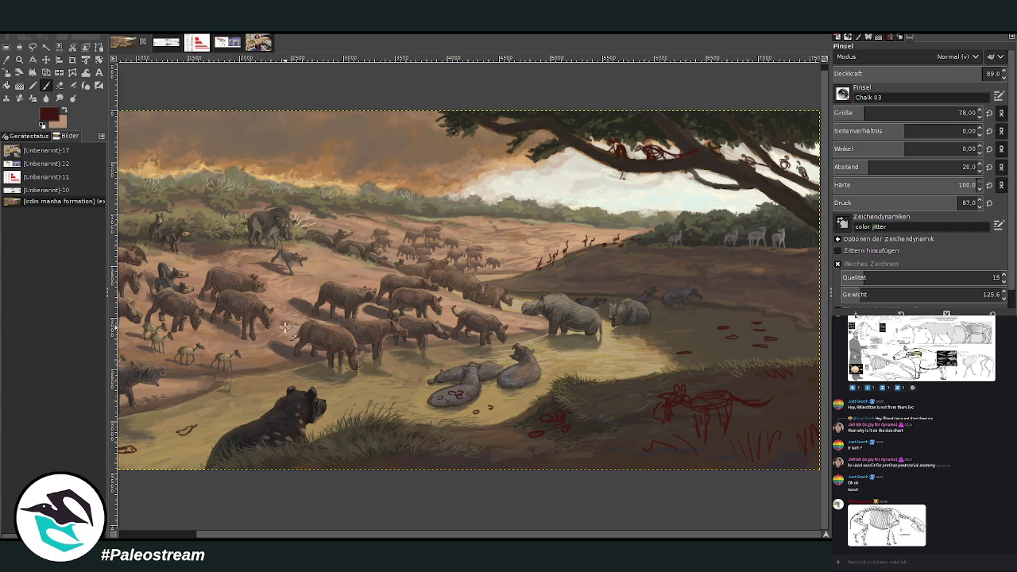
- Zoom out so the whole painting fills the window
scroll(400, 538, left, 2)
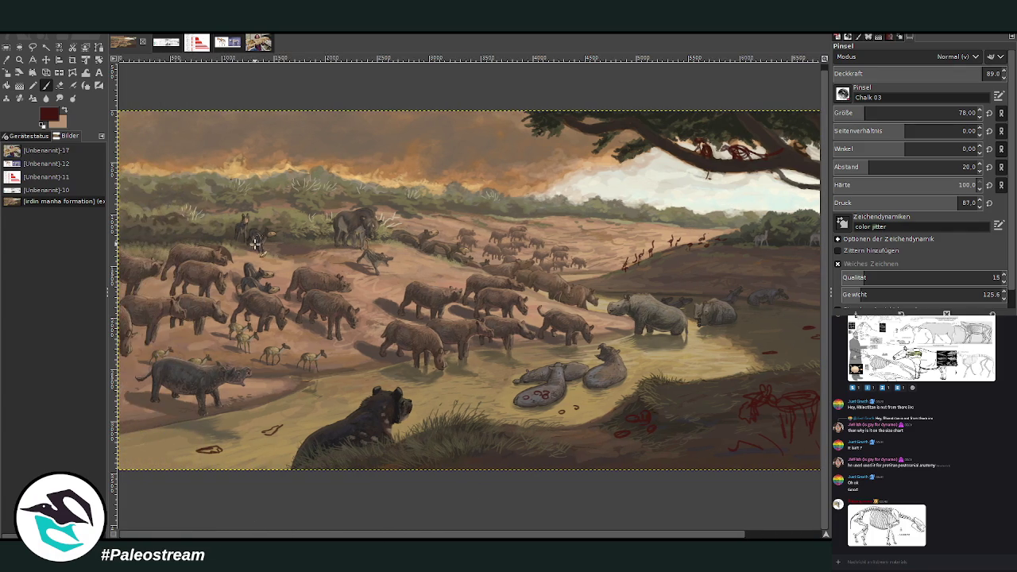
scroll(476, 459, right, 1)
scroll(374, 369, right, 1)
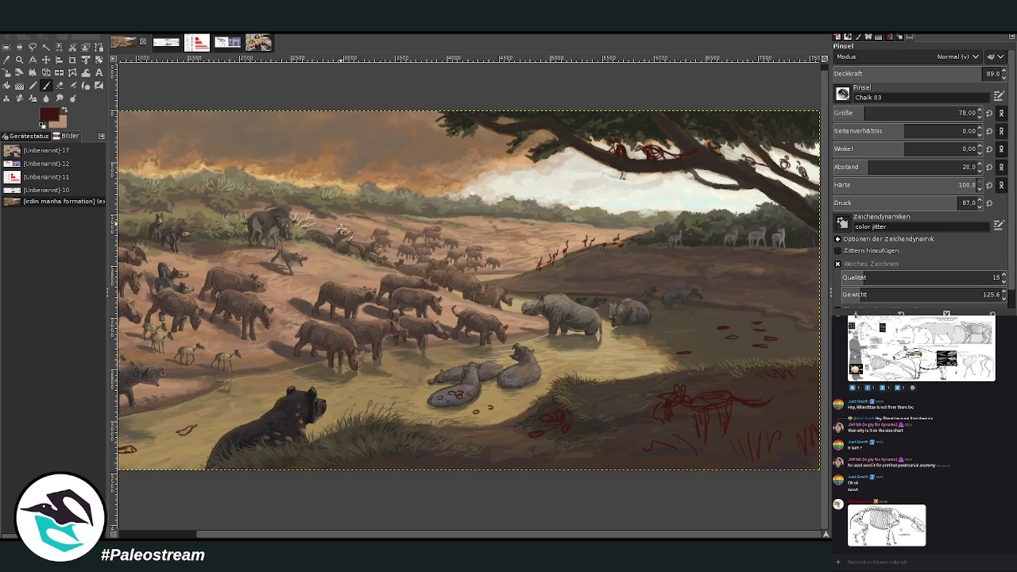
drag(377, 530, 298, 530)
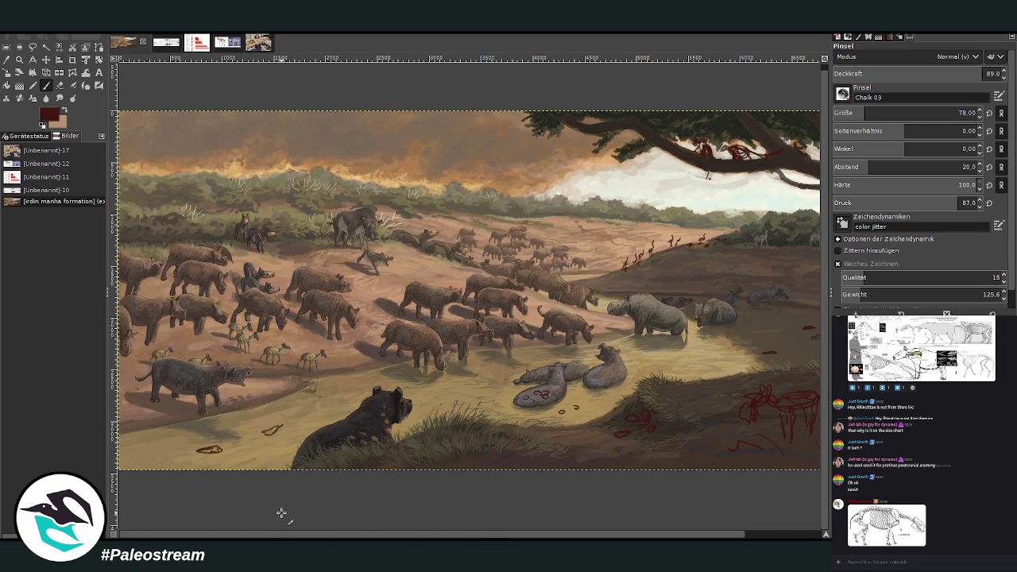
key(minus)
key(z)
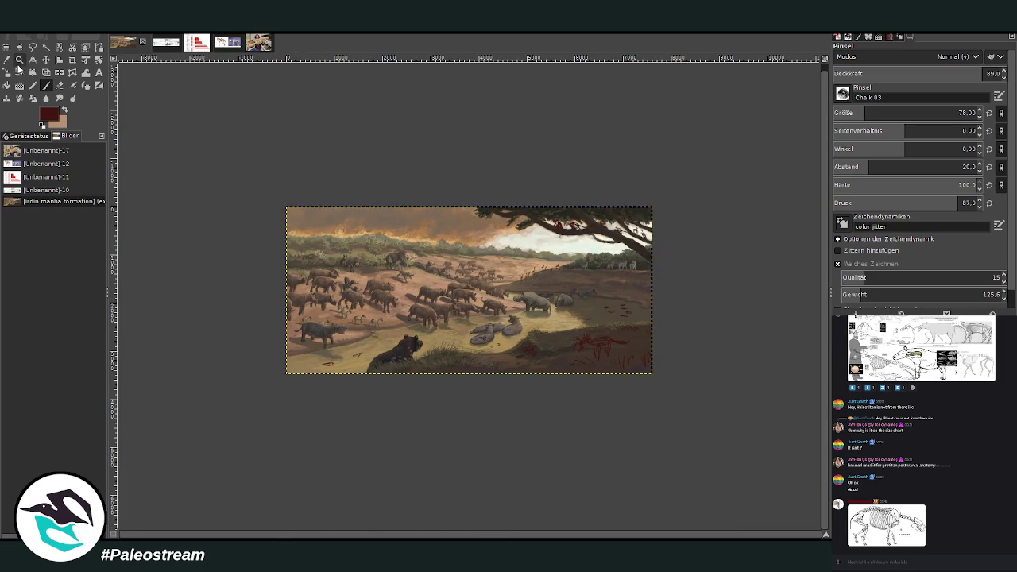
drag(273, 198, 657, 384)
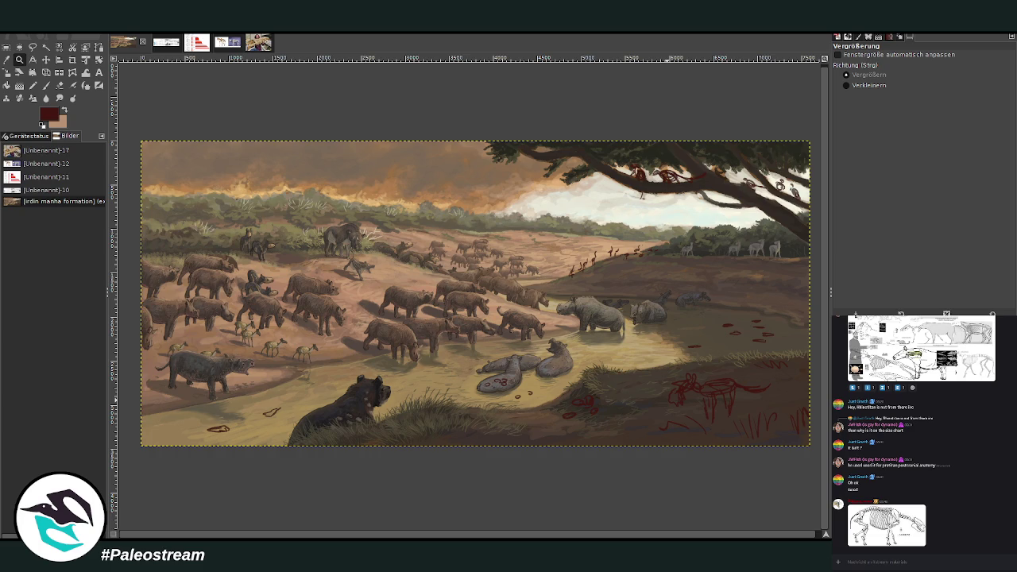
- Draw a straight red line across the water, then undo it
key(p)
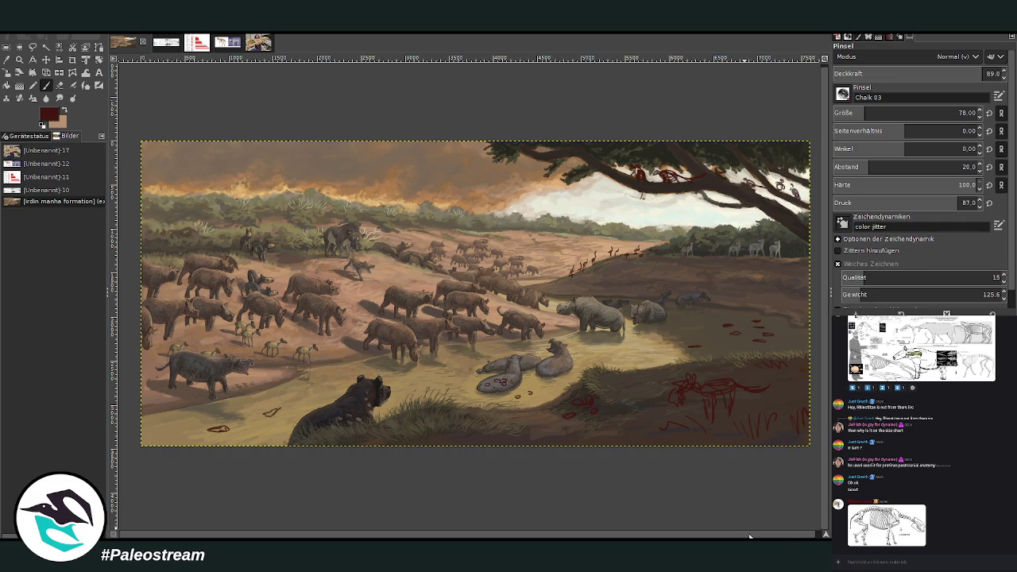
drag(414, 420, 535, 371)
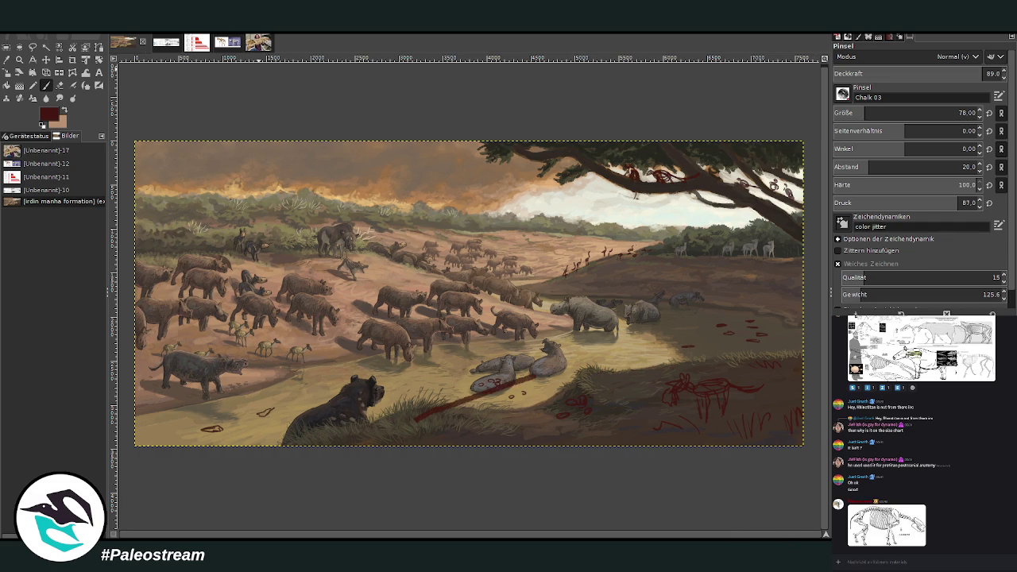
key(ctrl+z)
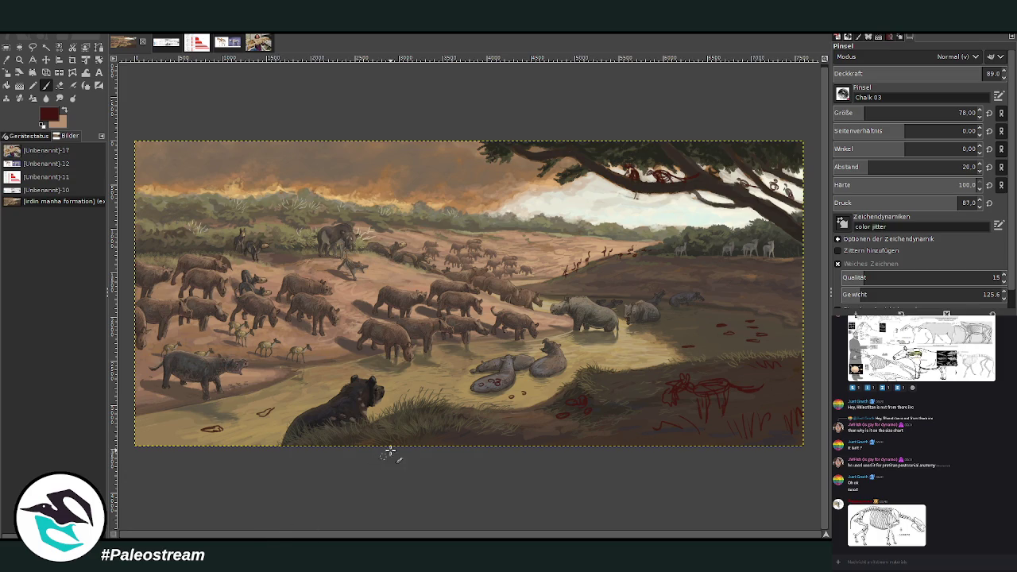
click(19, 59)
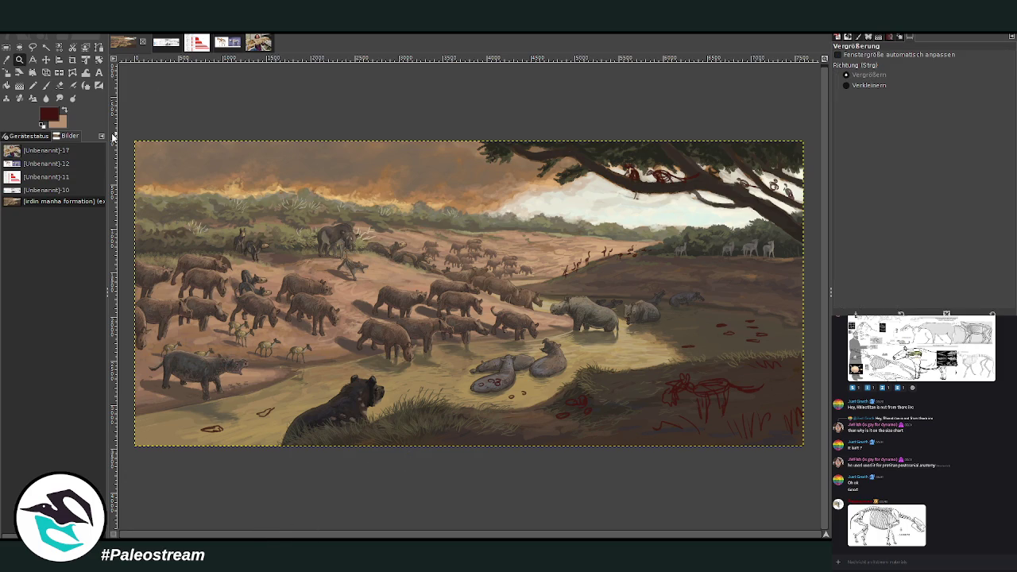
mouse_move(135, 137)
mouse_down()
mouse_move(581, 431)
mouse_move(817, 453)
mouse_up()
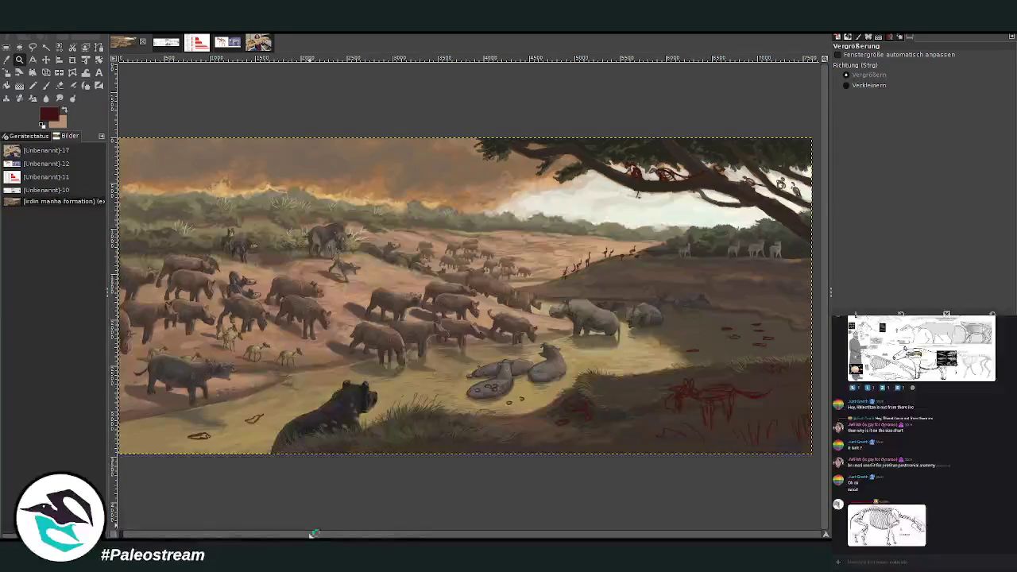
drag(310, 536, 307, 536)
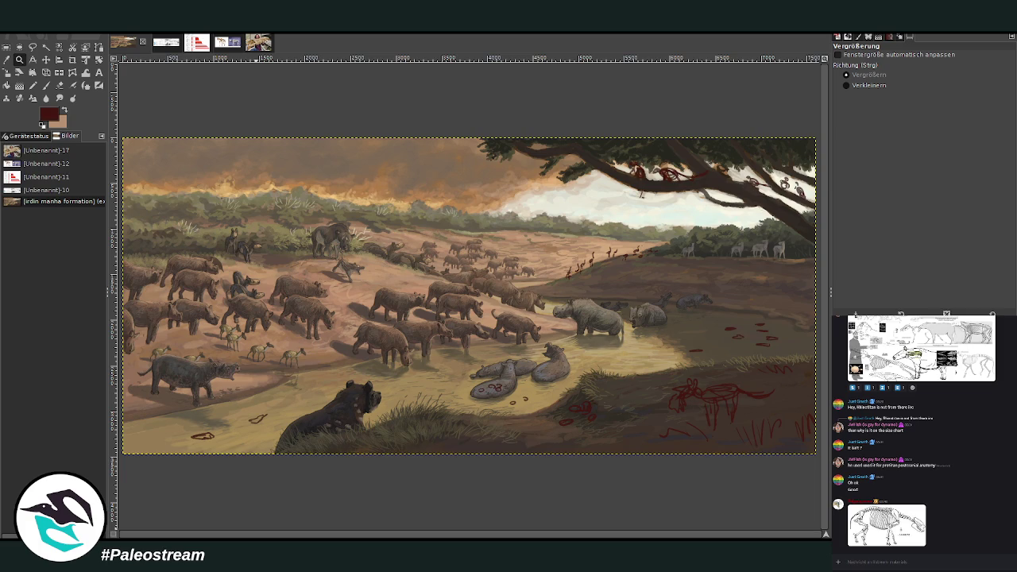
click(1000, 474)
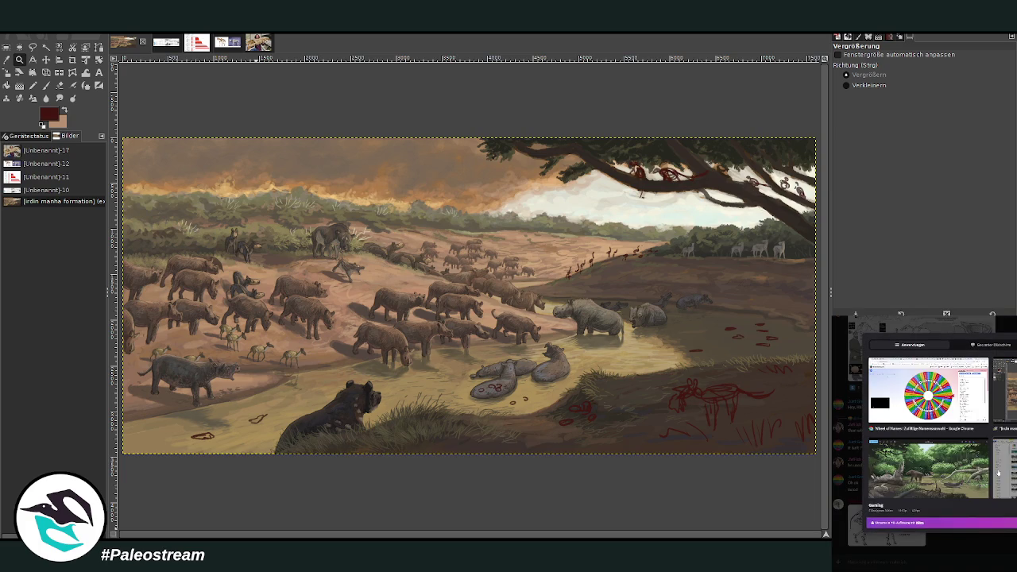
mouse_move(928, 391)
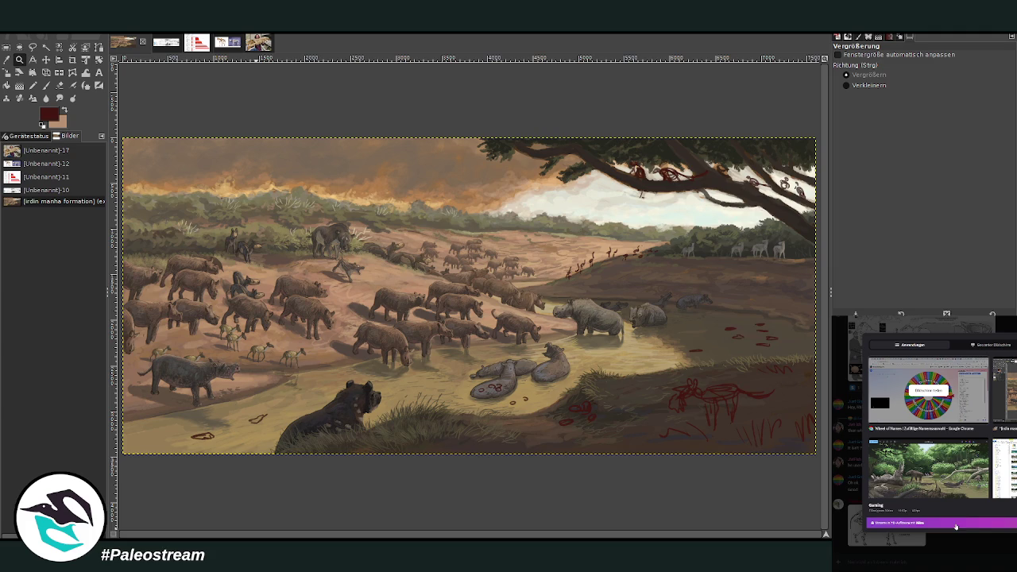
click(947, 560)
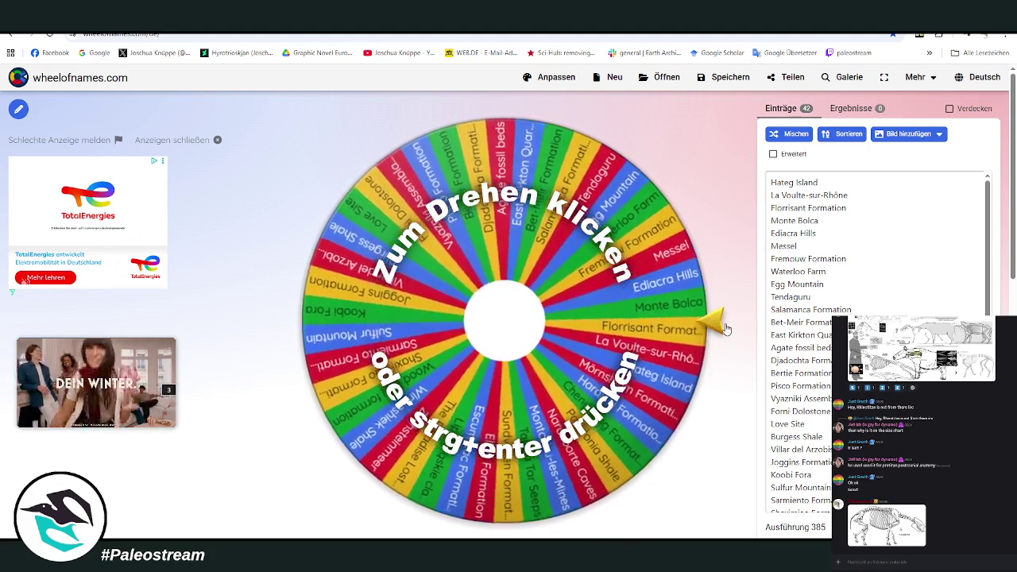
- Spin the wheel, then select the winner 'Talara Tar Seeps' and search the web for it
key(ctrl+Return)
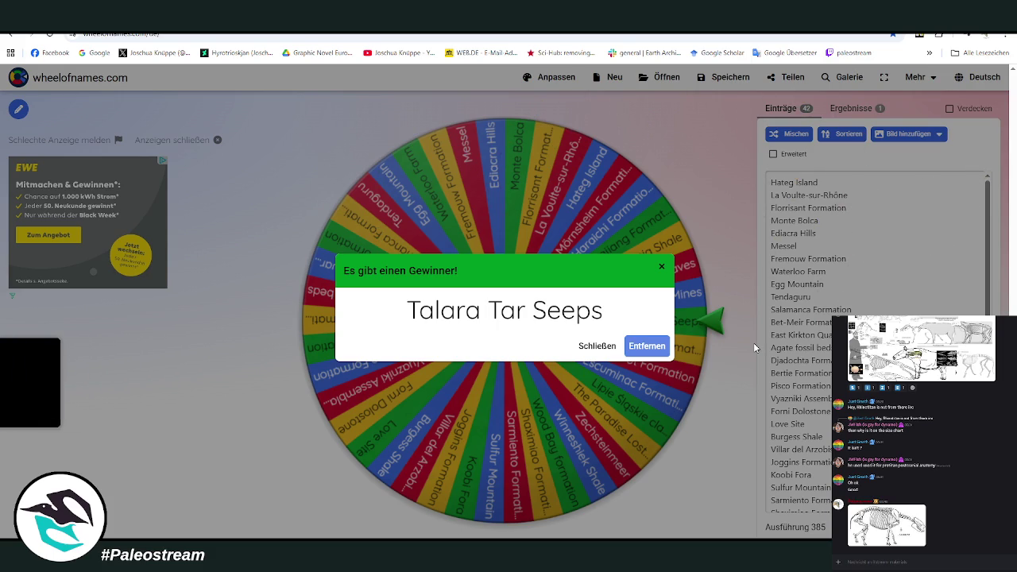
drag(409, 312, 613, 318)
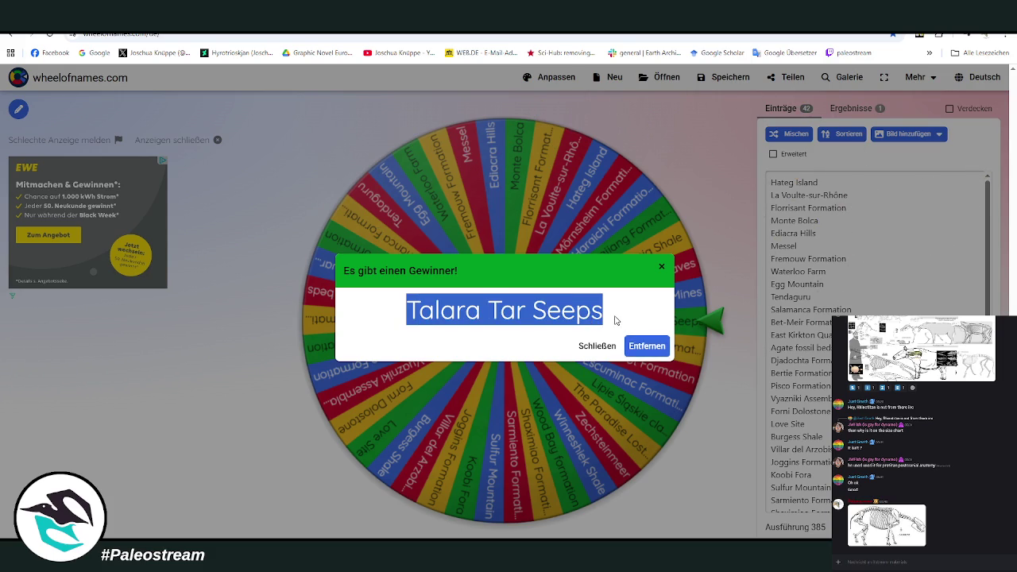
right_click(587, 312)
click(638, 395)
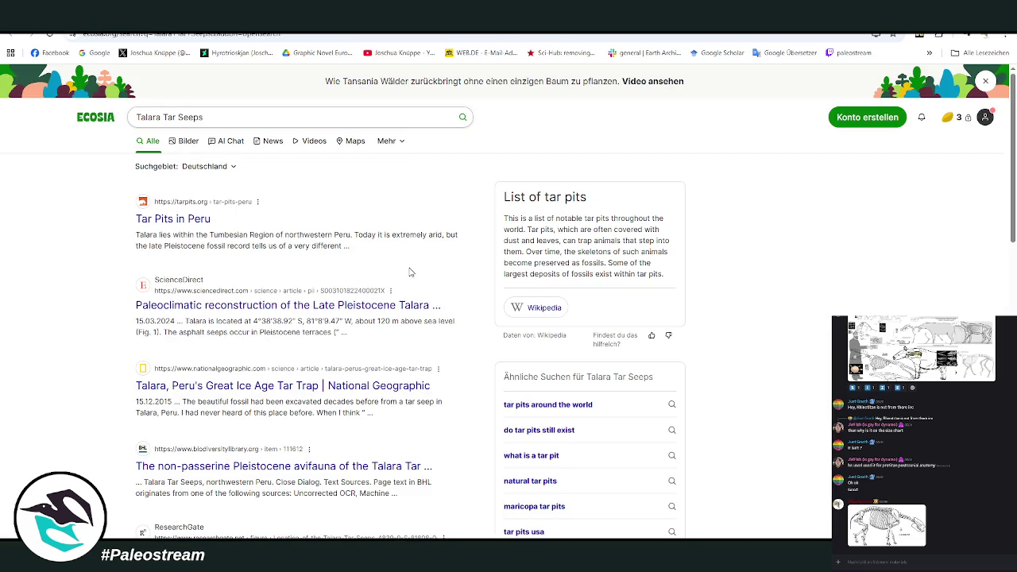
- Glance at the Wikipedia tar pits list, copy the Talara Tar Seeps query, and open Google
click(534, 308)
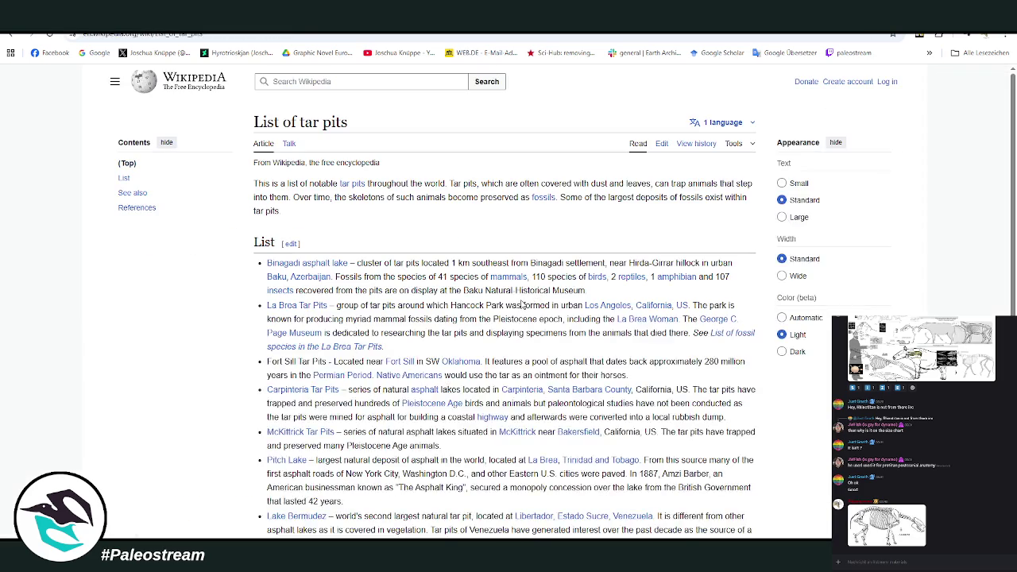
click(10, 35)
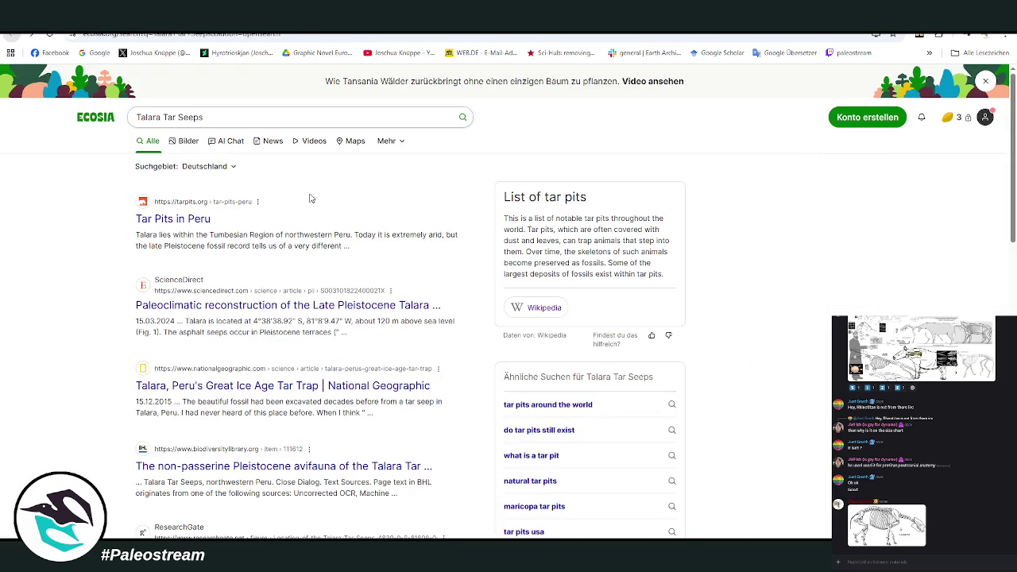
click(187, 119)
key(ctrl+a)
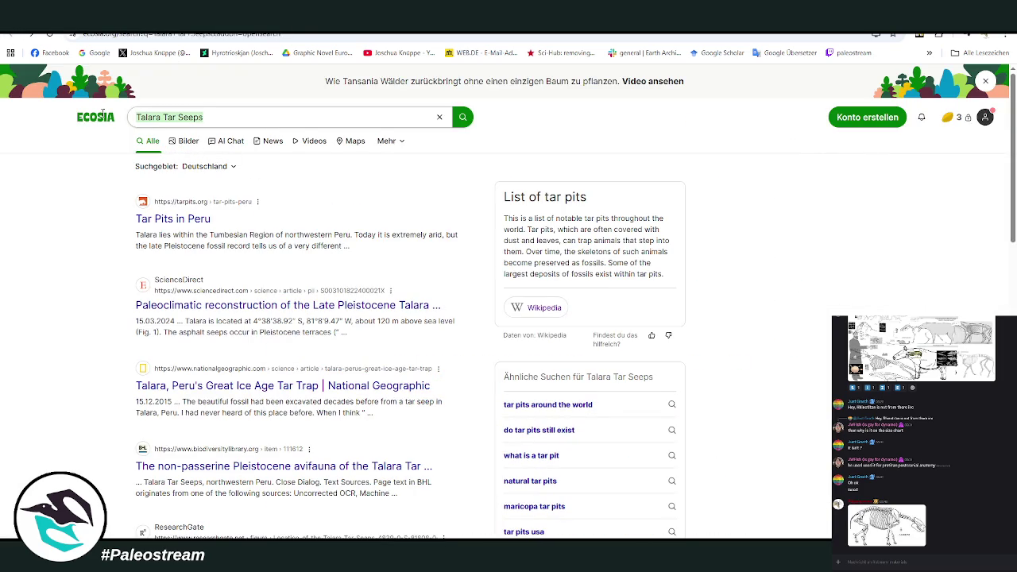
click(95, 53)
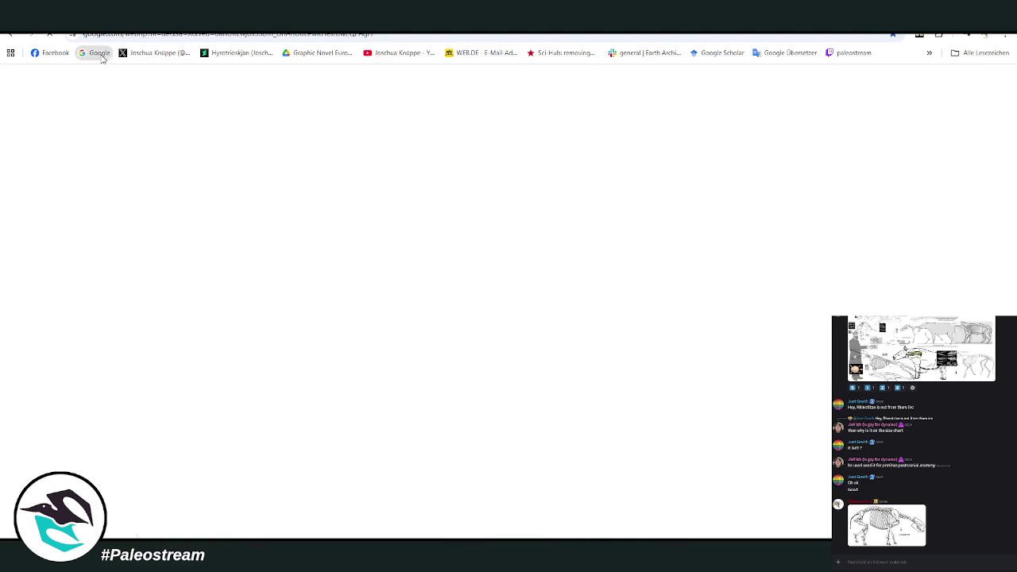
- Search Google Images for 'Talara Tar Seeps' and preview the fossil skull and boxed bones images
key(ctrl+v)
key(Return)
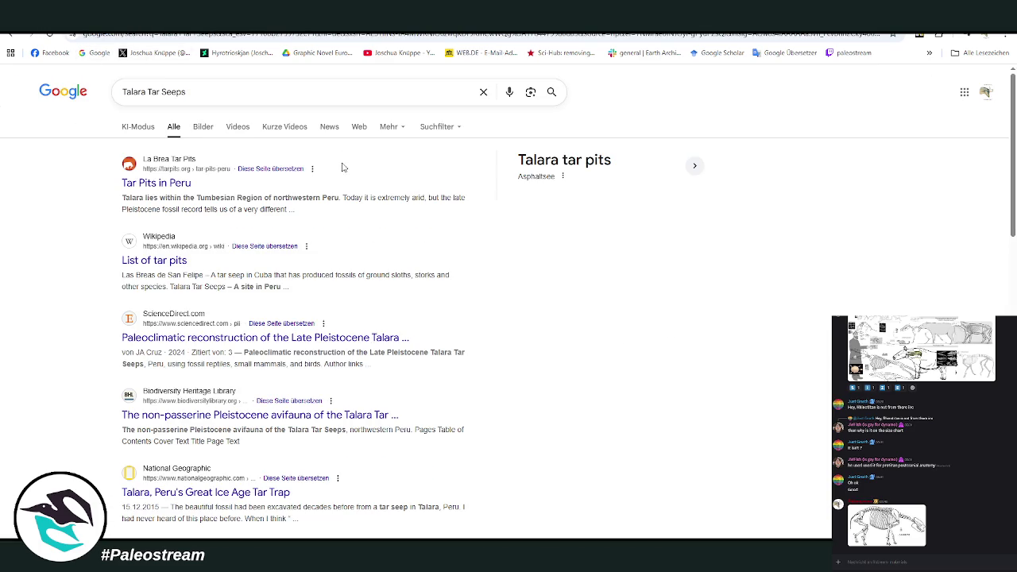
click(201, 129)
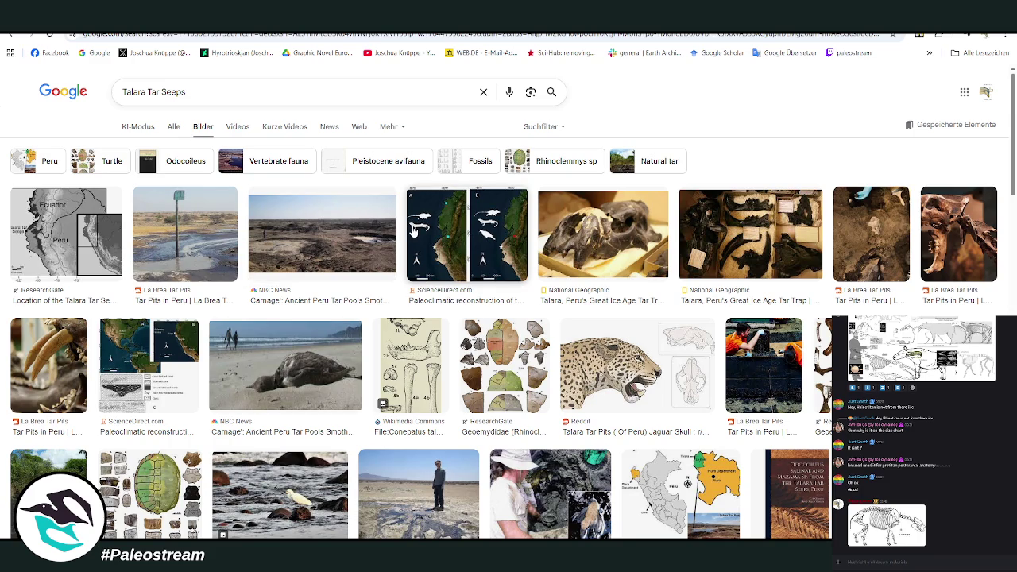
click(584, 235)
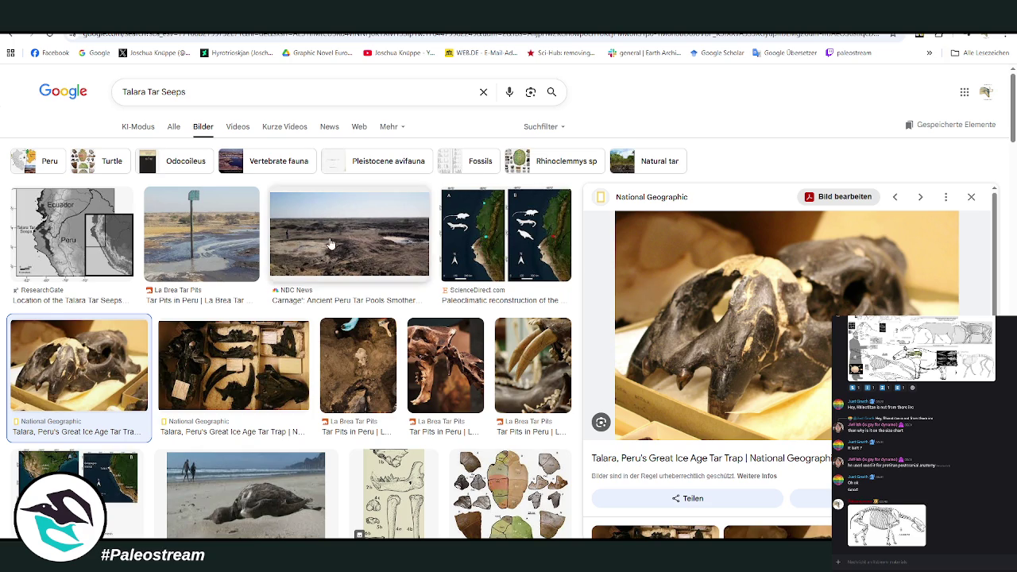
click(250, 347)
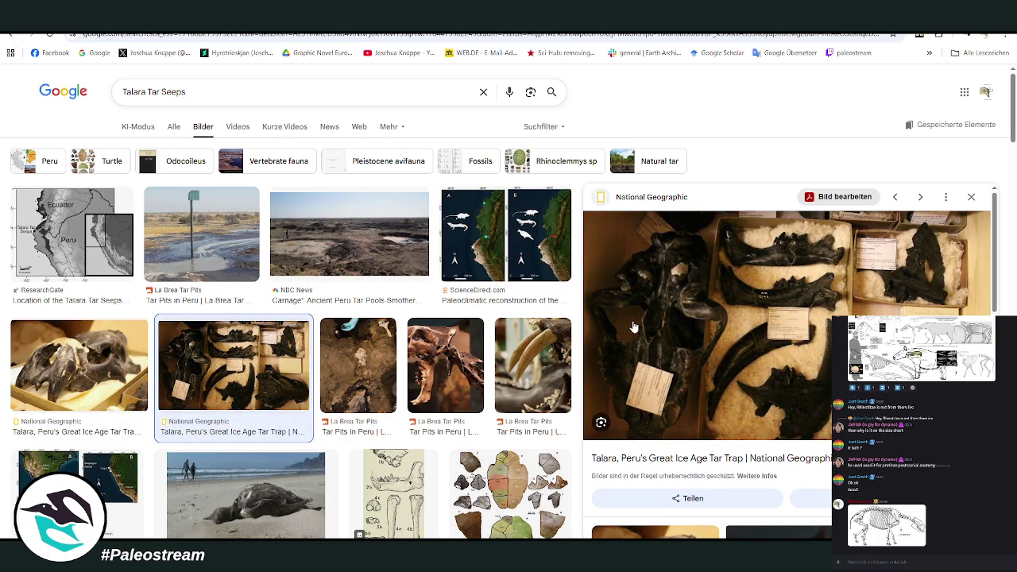
- Preview the black fossil bones, Tar Pits in Peru, NBC tar pools and Geoemydidae bone images
scroll(634, 326, down, 3)
click(634, 326)
click(181, 241)
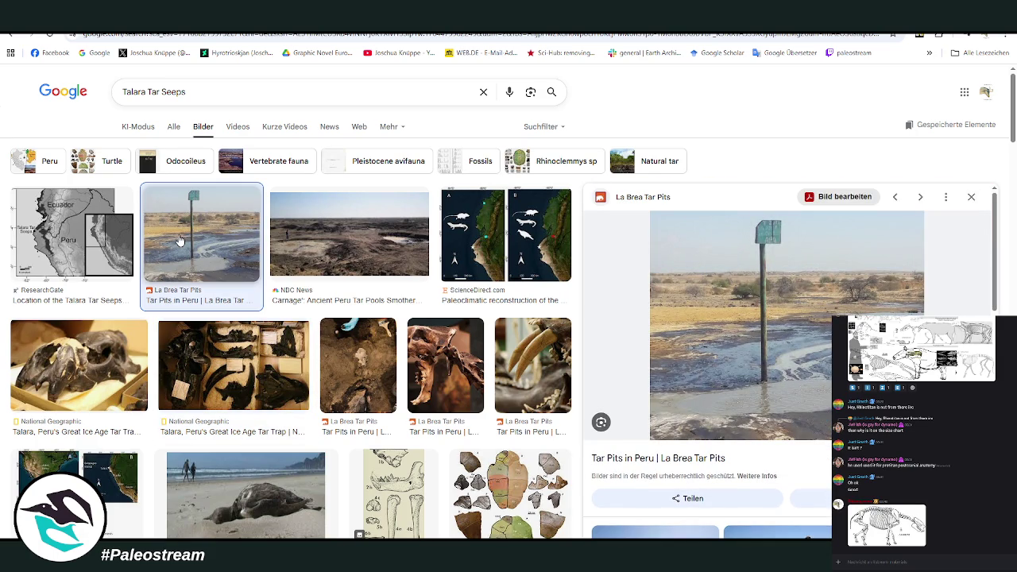
click(340, 264)
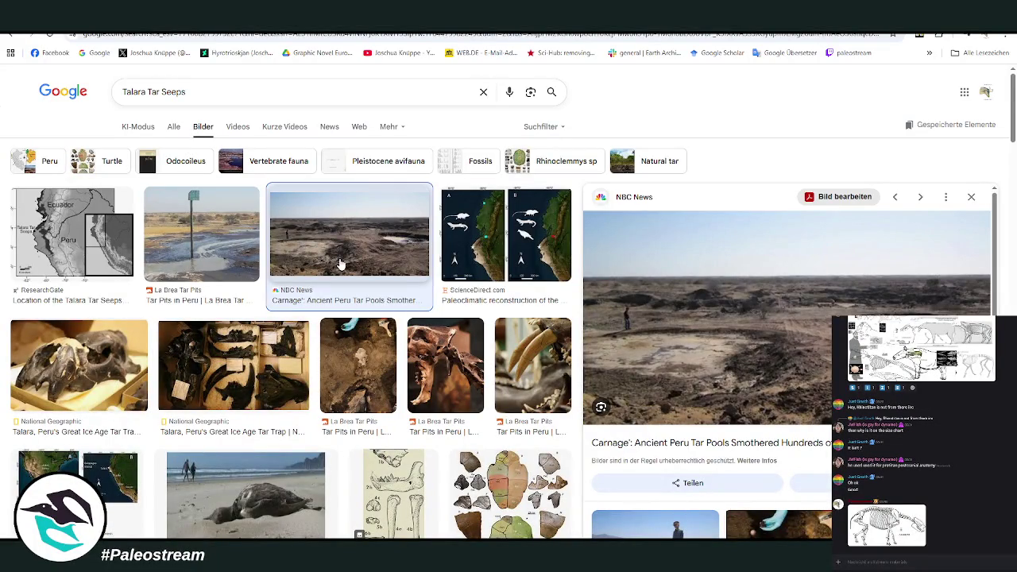
scroll(764, 310, down, 2)
scroll(386, 294, down, 3)
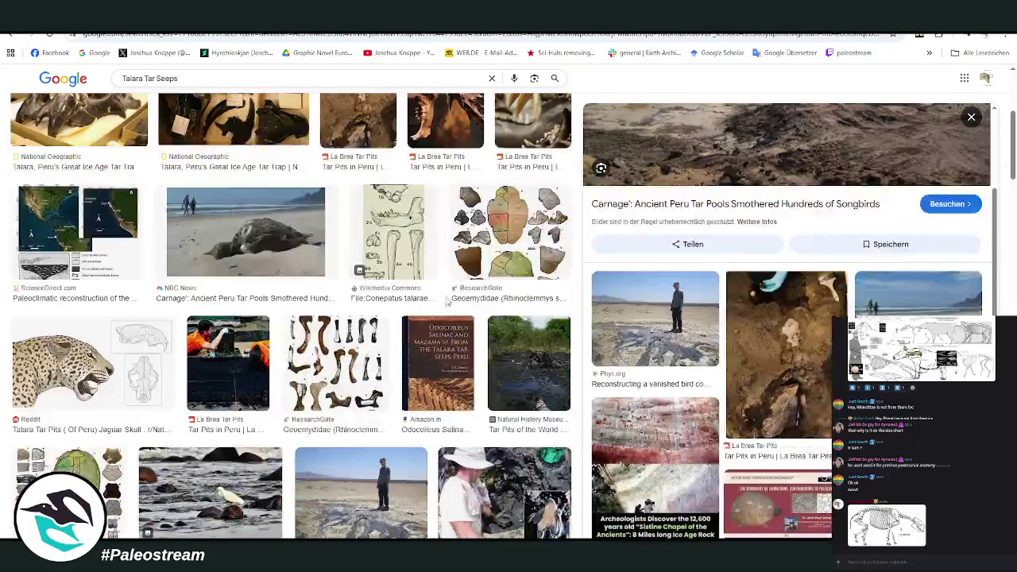
click(354, 350)
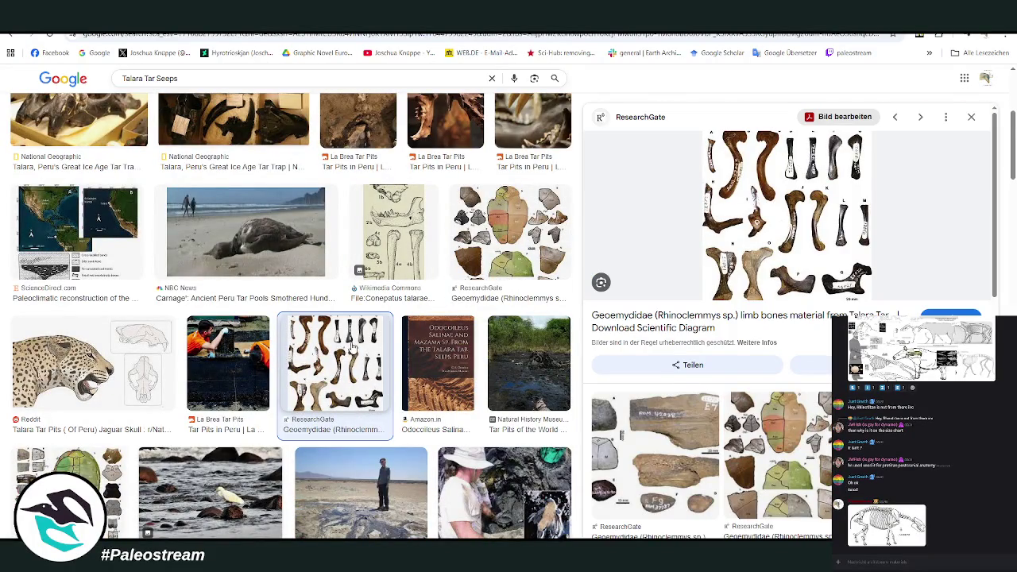
- Preview the Talara jaguar and Megantereon-Panthera skull drawings, then the Tar Pits in Peru photo
click(33, 378)
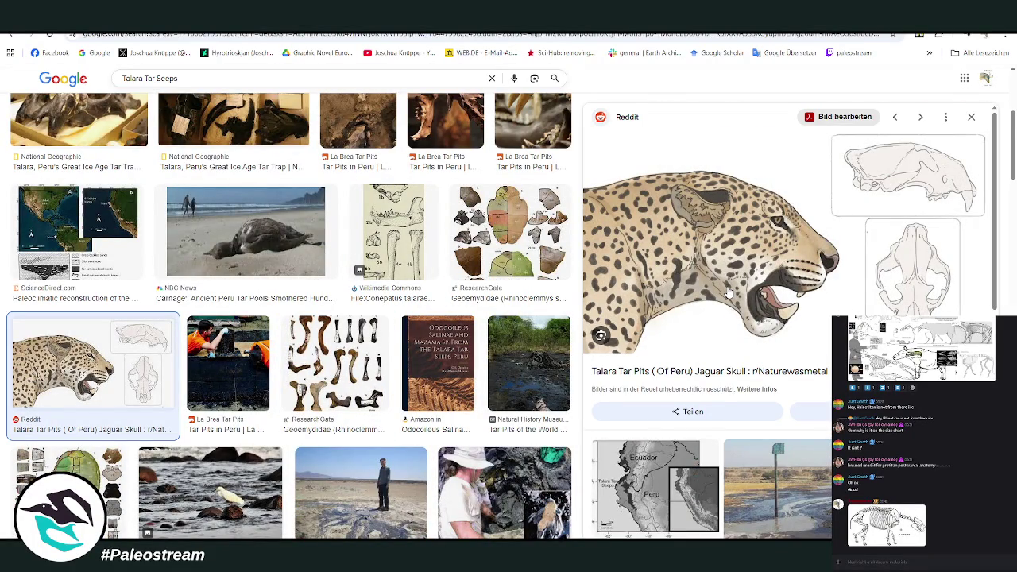
scroll(728, 292, down, 3)
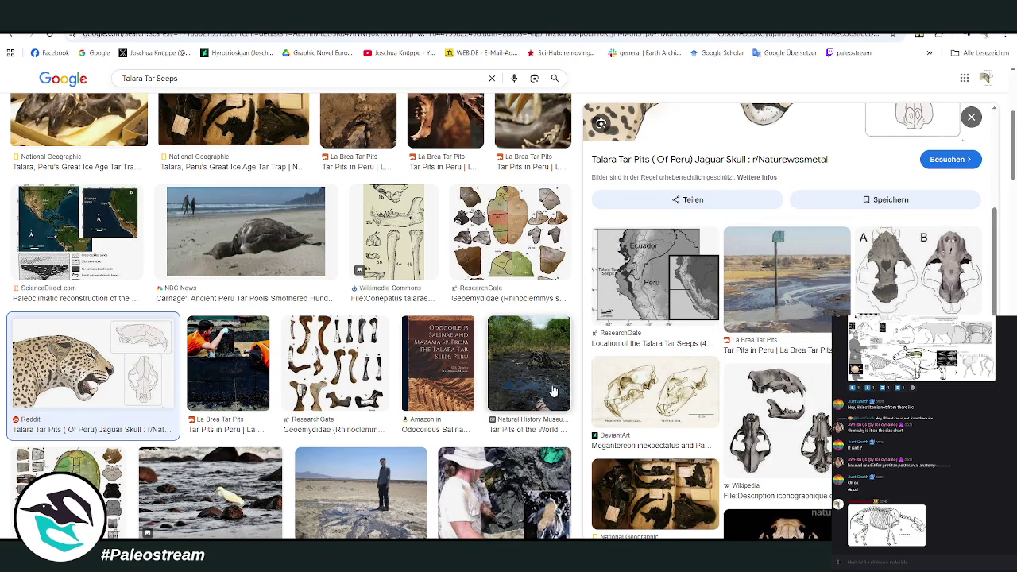
scroll(410, 300, down, 2)
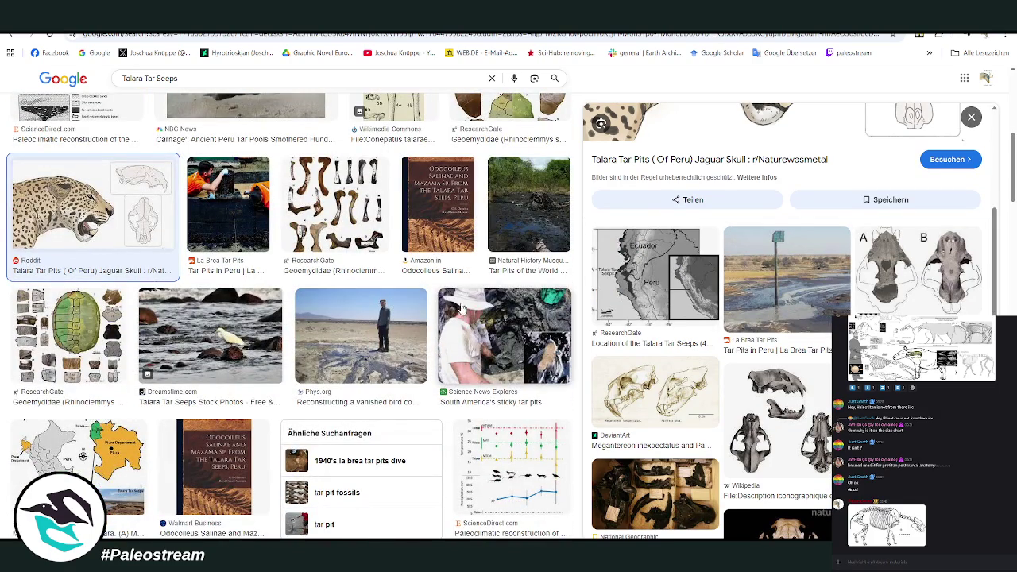
click(683, 386)
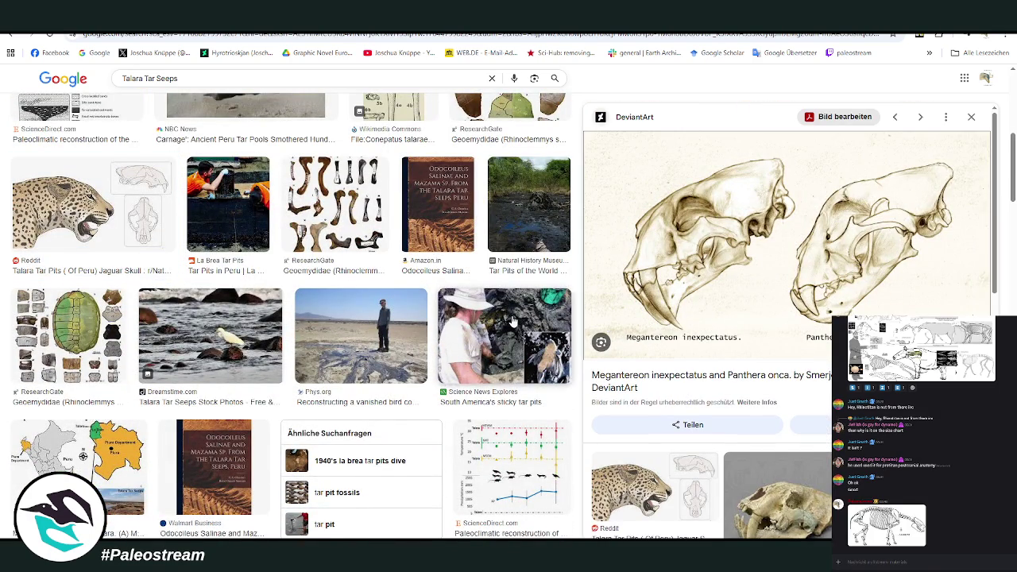
scroll(497, 326, up, 3)
click(216, 266)
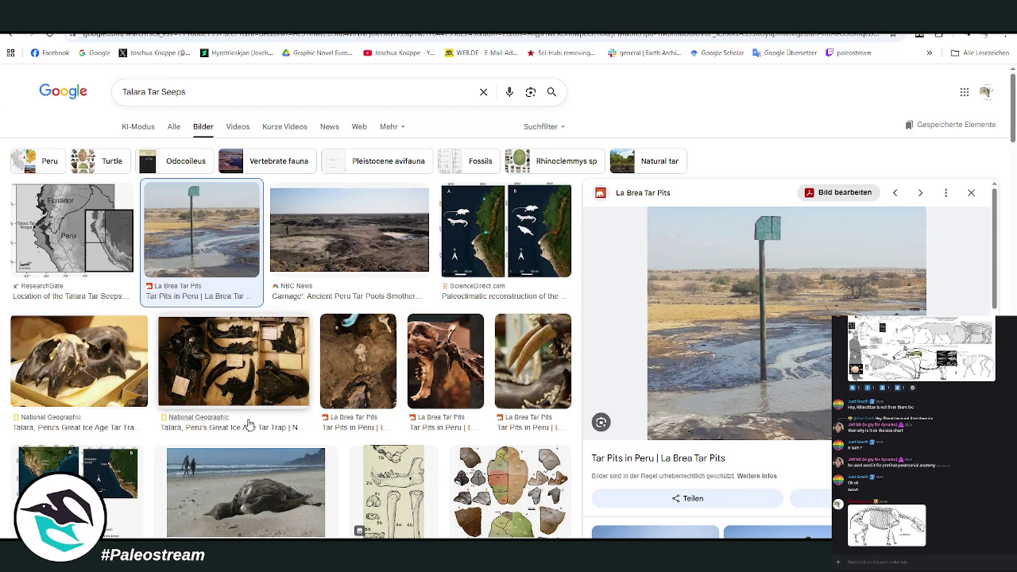
- Switch to OBS and select the Bildschirmaufnahme 2 capture source
key(alt+Tab)
click(239, 470)
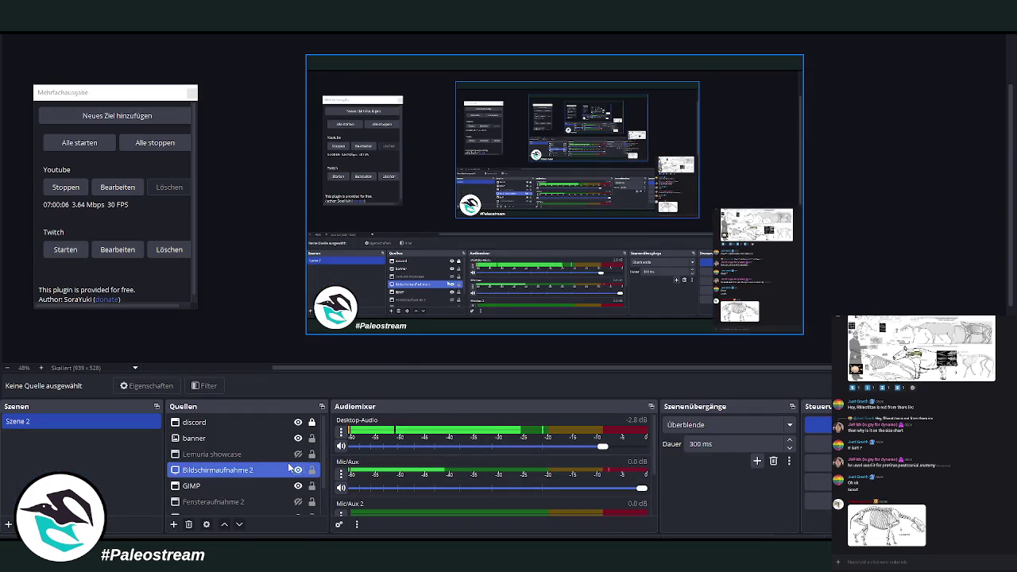
- Return from OBS to the GIMP waterhole painting
key(alt+Tab)
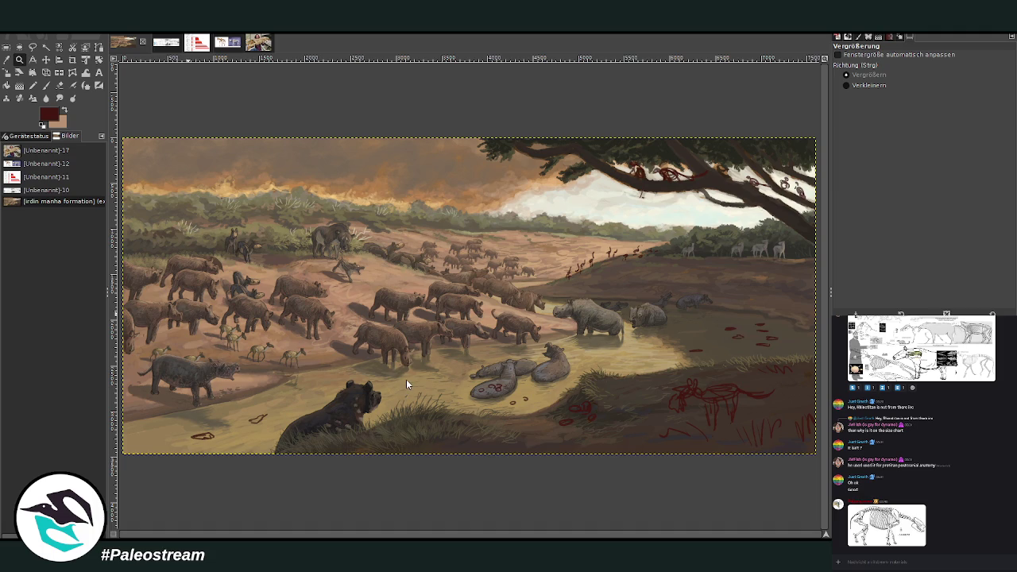
- Paste the wheel screenshot as a new image, crop it tightly around the wheel, and zoom in
key(ctrl+shift+v)
key(shift+c)
drag(326, 181, 616, 461)
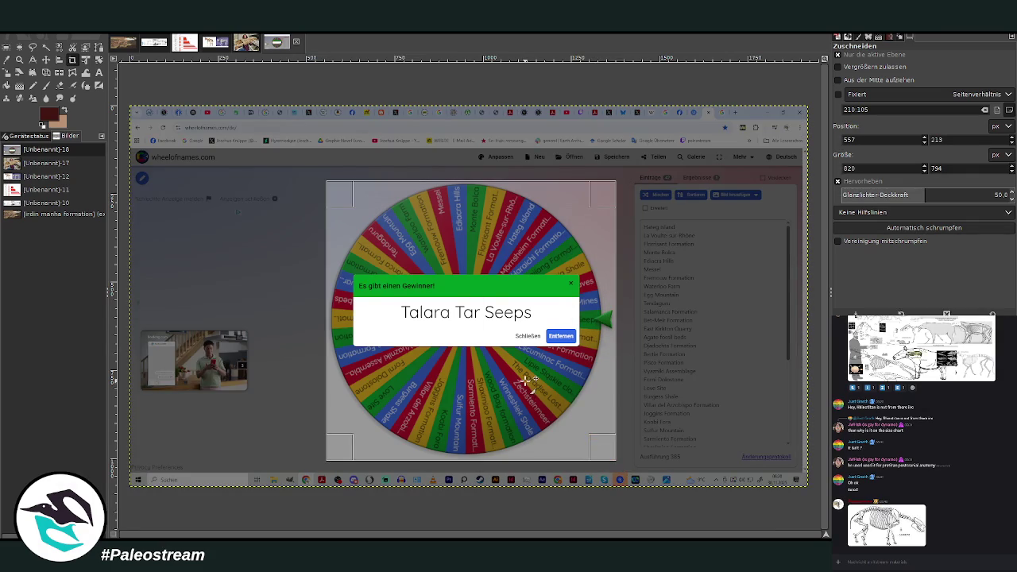
click(526, 382)
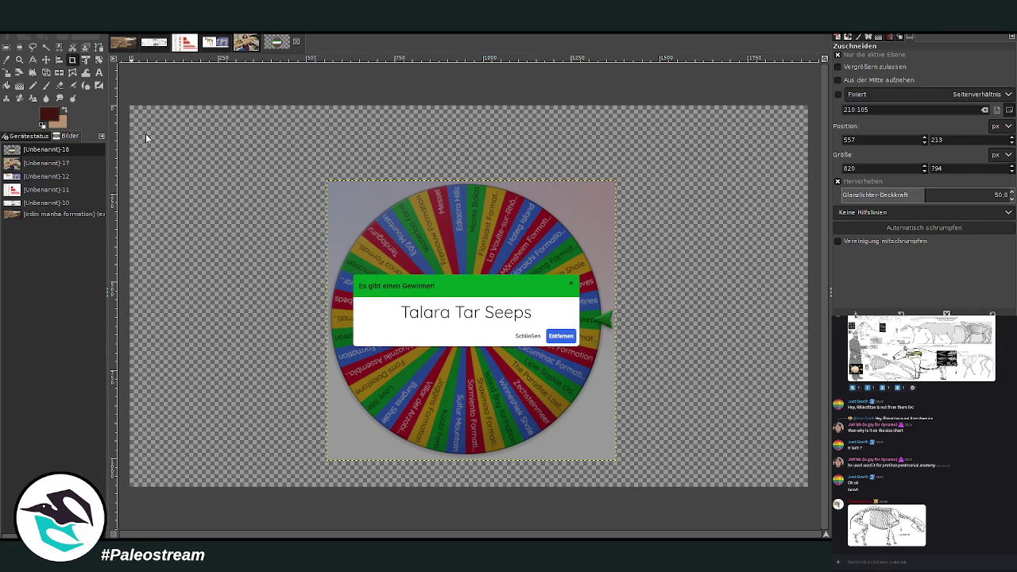
key(Return)
click(19, 59)
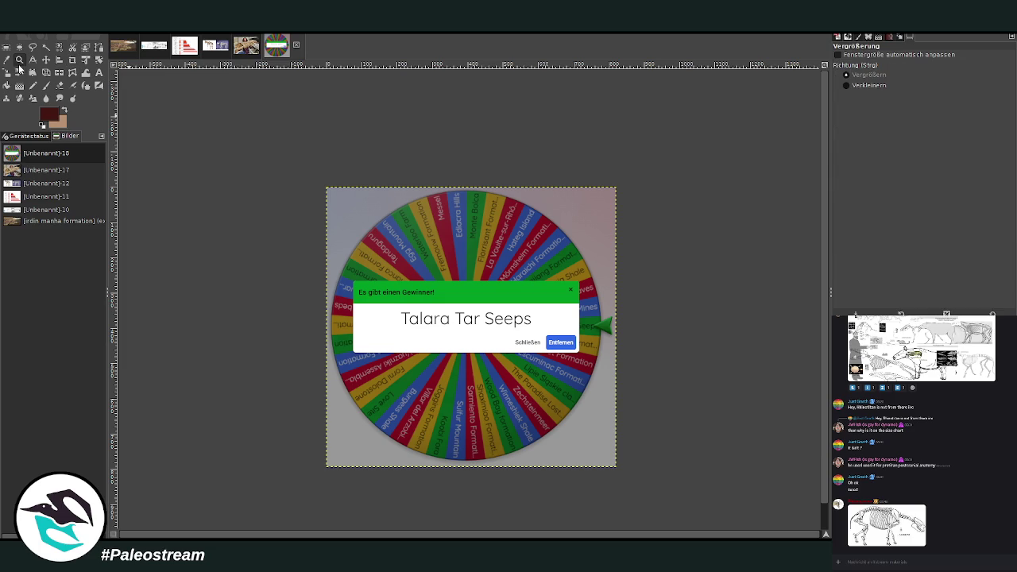
drag(323, 208, 629, 483)
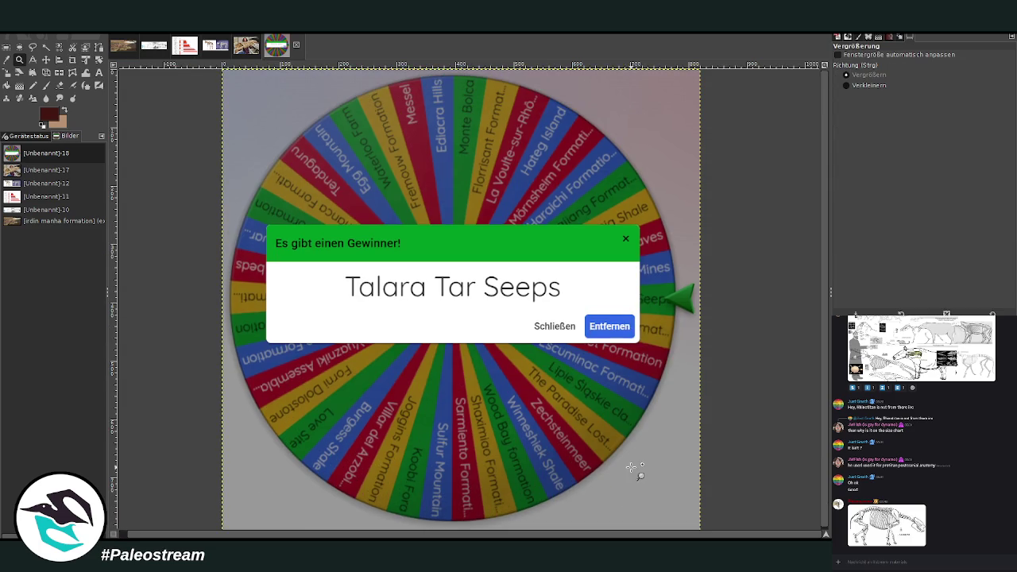